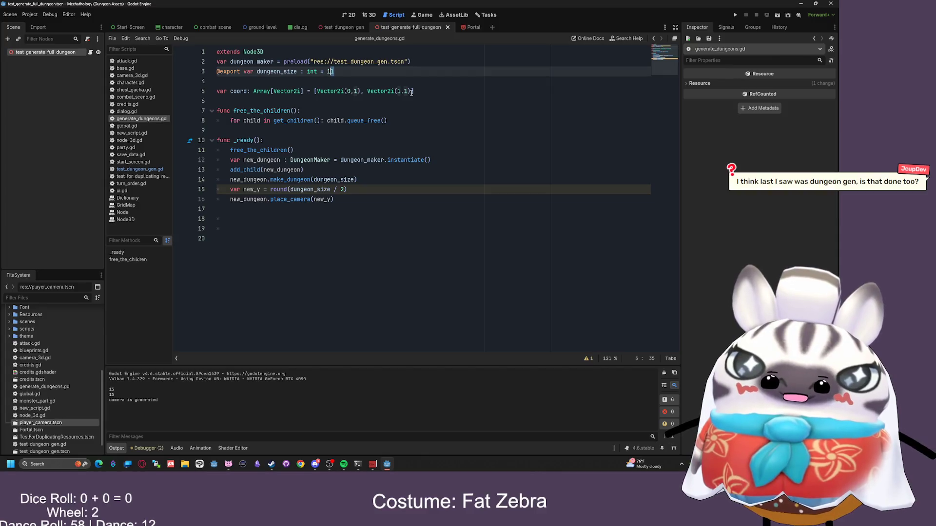
Change dungeon_size on line 3 from 1 to 50 and view the running dungeon in the Game tab
key(BackSpace)
text(50)
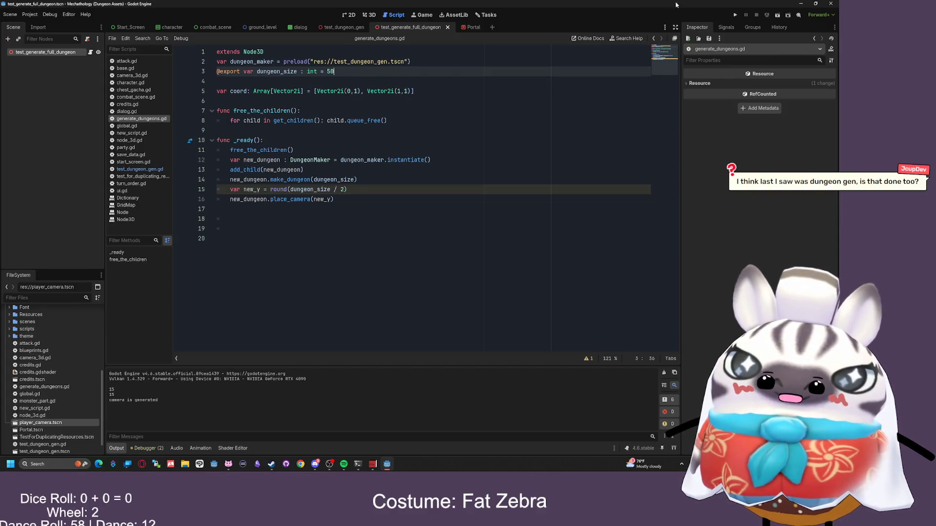
click(777, 15)
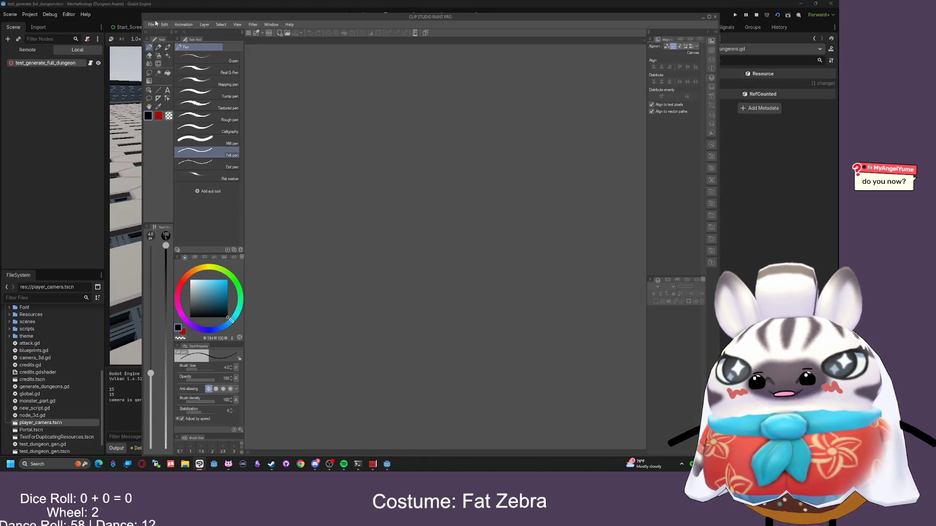
Create a new blank 1000x1000 canvas in Clip Studio Paint
click(151, 25)
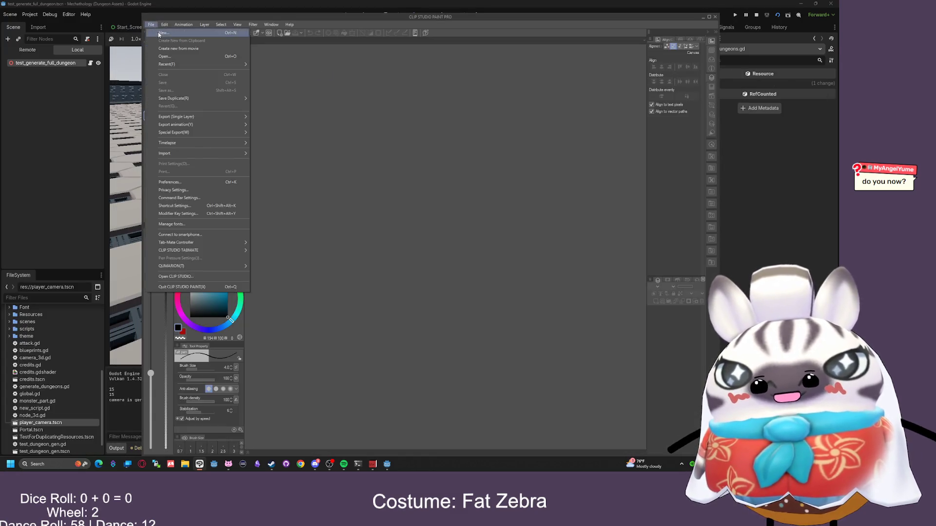
click(161, 31)
click(455, 155)
drag(475, 17, 482, 17)
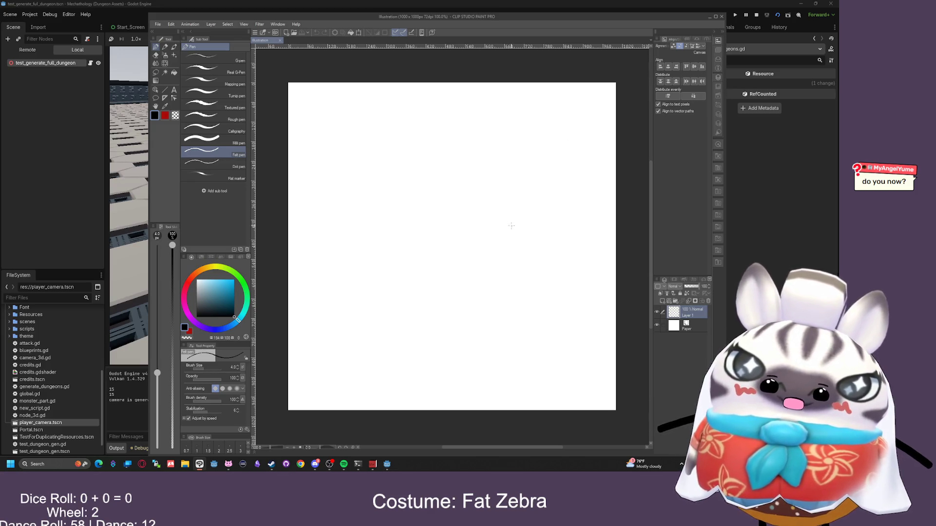
Sketch two rectangles with circles, an arrowed line with a dot, downward arrows and small marks
mouse_move(513, 252)
mouse_down()
mouse_move(450, 343)
mouse_move(411, 318)
mouse_move(414, 251)
mouse_move(514, 253)
mouse_up()
drag(438, 253, 493, 257)
drag(463, 333, 444, 265)
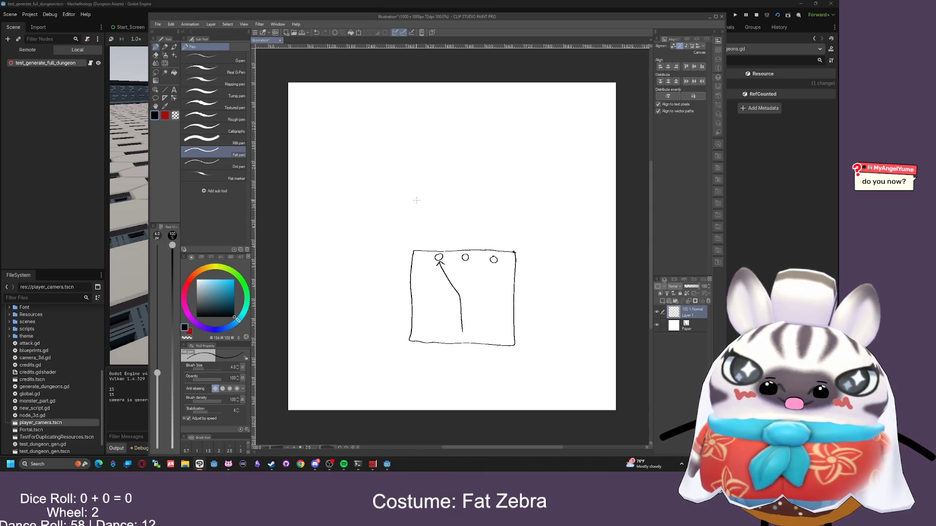
mouse_move(434, 159)
mouse_down()
mouse_move(358, 215)
mouse_move(358, 162)
mouse_move(434, 153)
mouse_up()
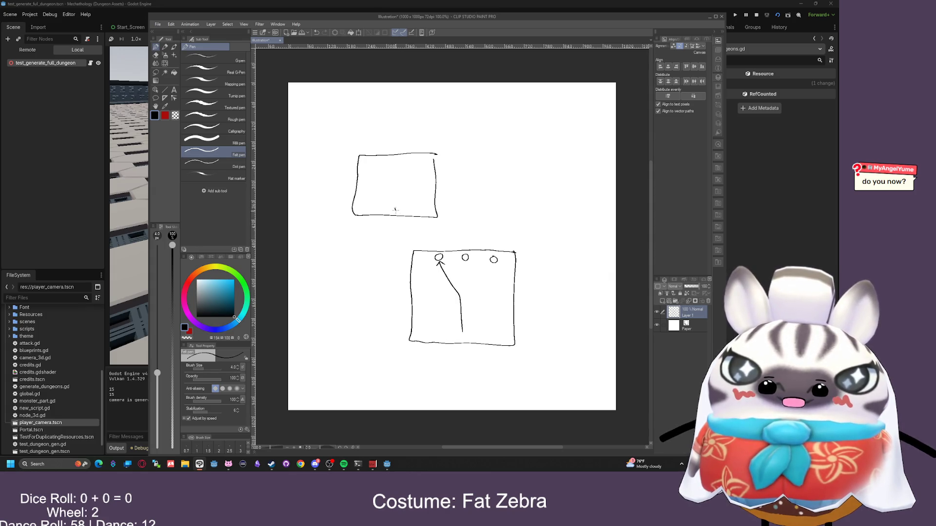
drag(393, 208, 393, 209)
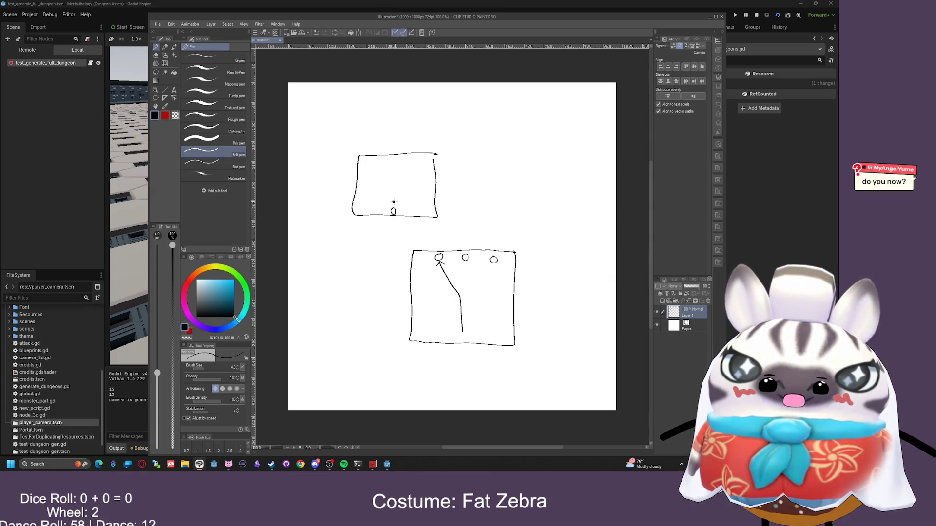
click(463, 335)
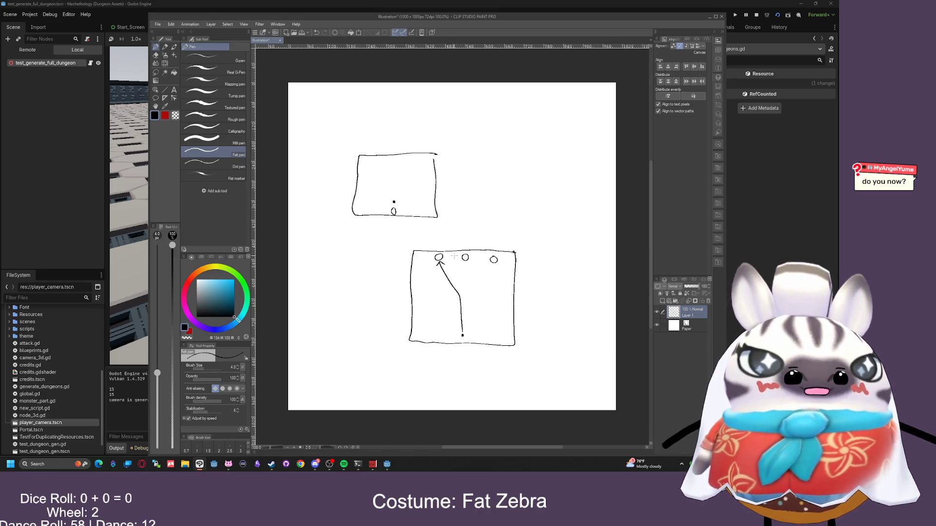
mouse_move(433, 232)
mouse_down()
mouse_move(438, 249)
mouse_move(465, 233)
mouse_move(466, 243)
mouse_move(495, 235)
mouse_up()
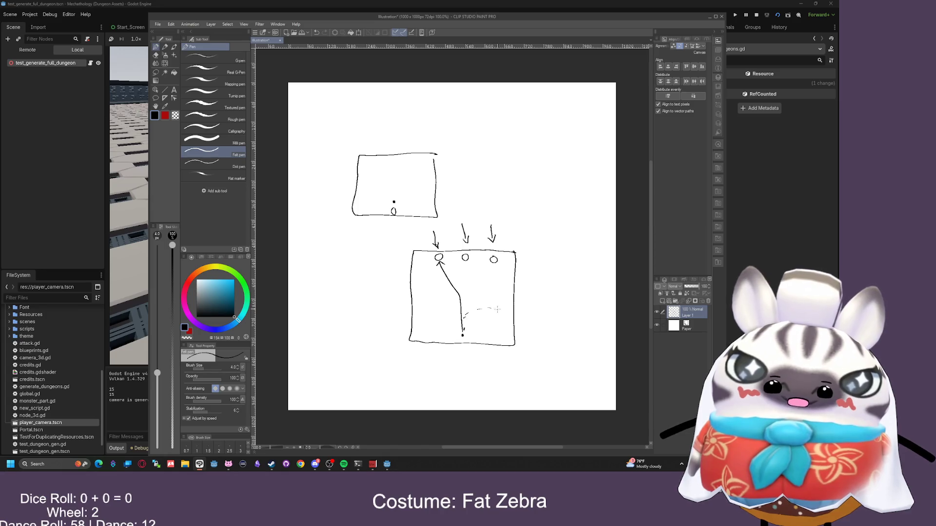
drag(463, 297, 471, 295)
drag(482, 302, 467, 317)
Draw a row of three small squares at the canvas top-left, then minimize Clip Studio Paint
mouse_move(302, 91)
mouse_down()
mouse_move(302, 105)
mouse_move(319, 90)
mouse_move(301, 91)
mouse_move(345, 103)
mouse_move(346, 90)
mouse_up()
mouse_move(346, 89)
mouse_down()
mouse_move(328, 90)
mouse_move(355, 102)
mouse_up()
mouse_move(355, 102)
mouse_down()
mouse_move(375, 101)
mouse_move(374, 85)
mouse_up()
drag(373, 85, 354, 86)
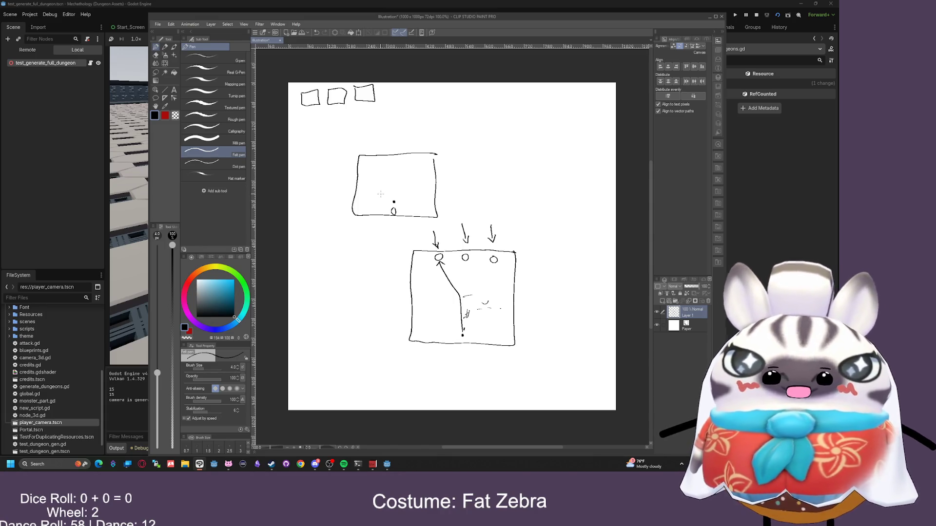
click(710, 16)
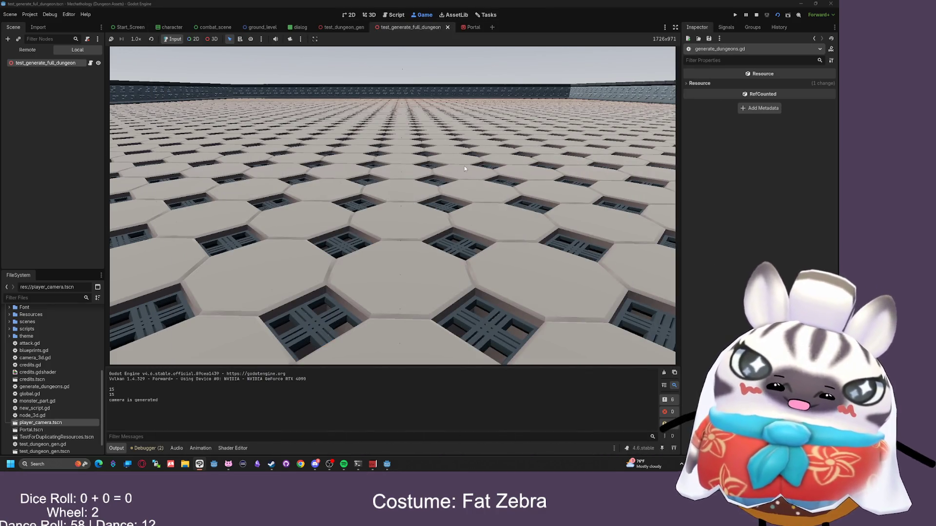
Switch back to the Clip Studio Paint room sketch with Alt+Tab
key(alt+Tab)
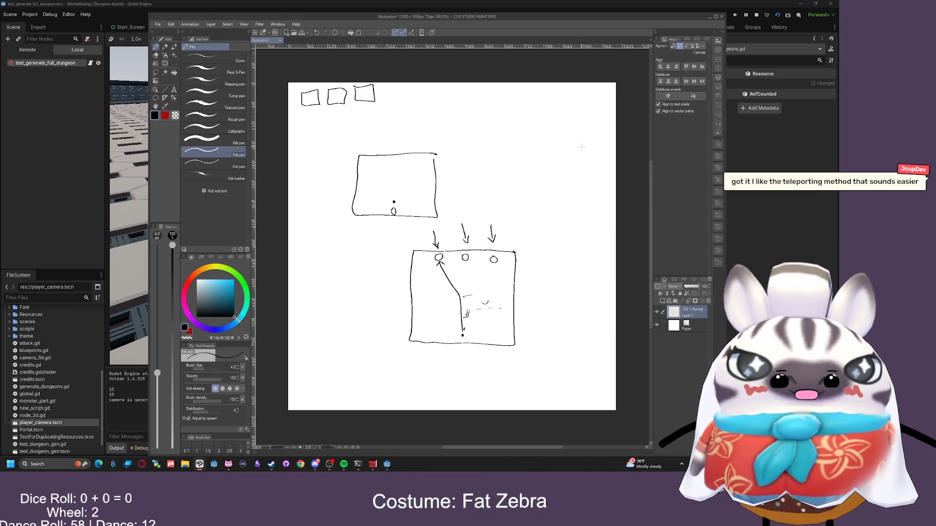
Draw a large top-right box with a sword-holding stick figure and small boxes along its bottom
mouse_move(590, 107)
mouse_down()
mouse_move(591, 209)
mouse_move(484, 198)
mouse_move(485, 149)
mouse_move(505, 109)
mouse_move(590, 109)
mouse_up()
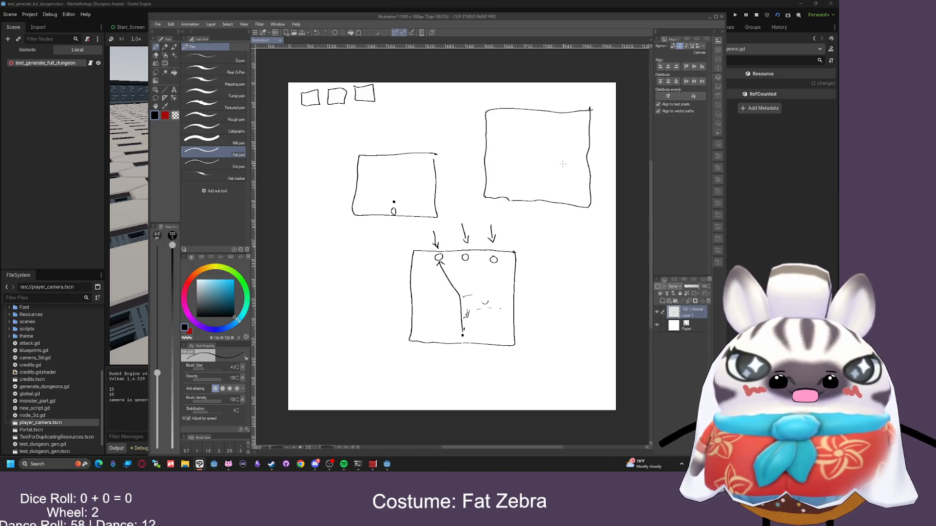
mouse_move(536, 151)
mouse_down()
mouse_move(527, 159)
mouse_move(534, 167)
mouse_move(518, 171)
mouse_move(516, 155)
mouse_move(564, 169)
mouse_move(557, 150)
mouse_move(561, 165)
mouse_move(545, 159)
mouse_up()
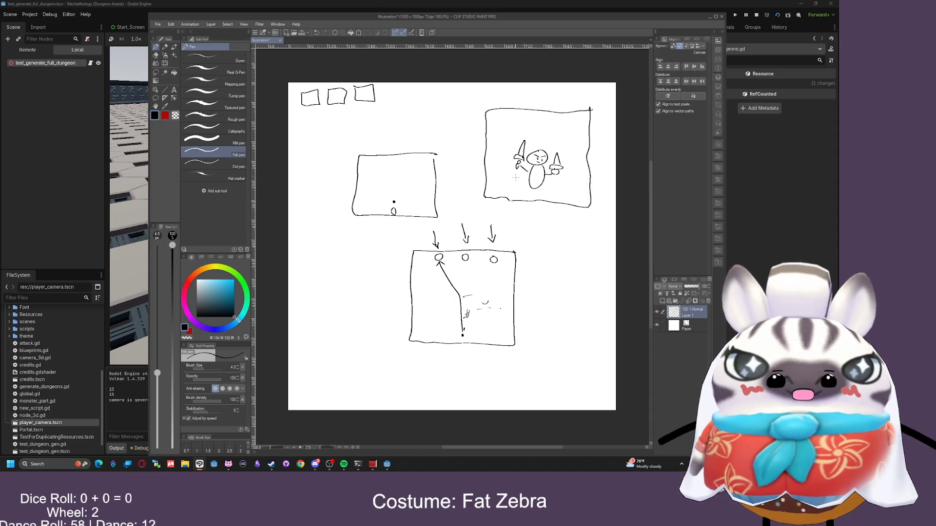
mouse_move(512, 202)
mouse_down()
mouse_move(505, 191)
mouse_move(578, 192)
mouse_up()
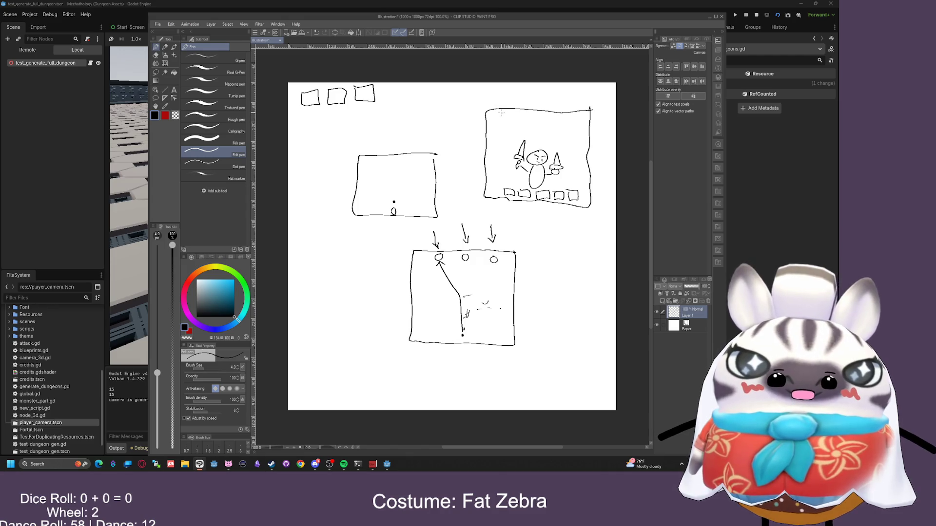
Add a row of small boxes along the box's top and hatch them
mouse_move(494, 111)
mouse_down()
mouse_move(494, 122)
mouse_move(511, 110)
mouse_move(494, 111)
mouse_move(531, 125)
mouse_move(522, 112)
mouse_up()
mouse_move(575, 128)
mouse_down()
mouse_move(554, 114)
mouse_move(510, 137)
mouse_move(525, 127)
mouse_move(507, 127)
mouse_move(557, 137)
mouse_move(537, 128)
mouse_up()
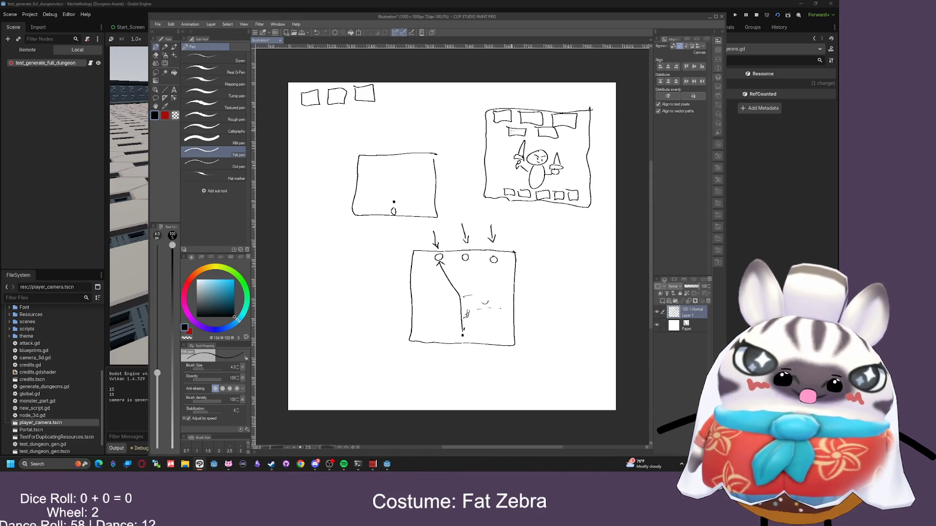
mouse_move(509, 130)
mouse_down()
mouse_move(548, 138)
mouse_move(575, 117)
mouse_up()
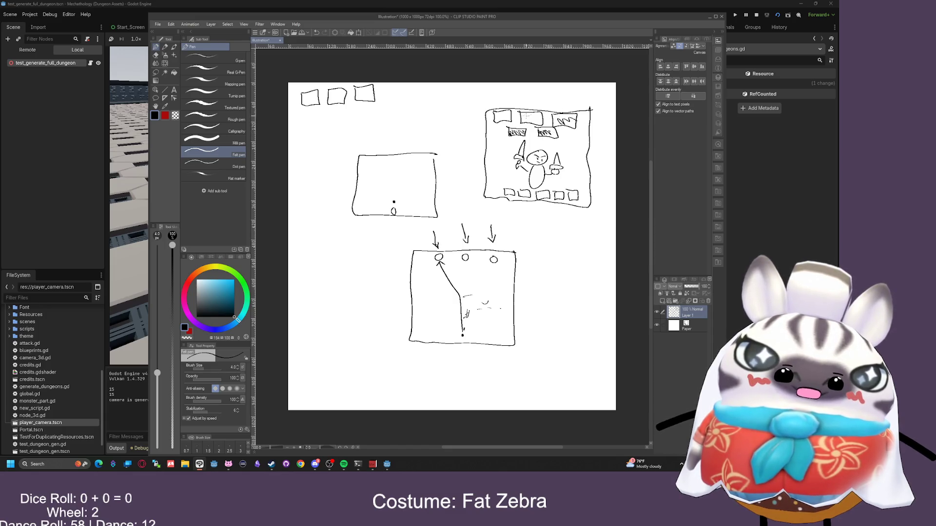
mouse_move(518, 117)
mouse_down()
mouse_move(541, 116)
mouse_move(494, 119)
mouse_move(502, 117)
mouse_up()
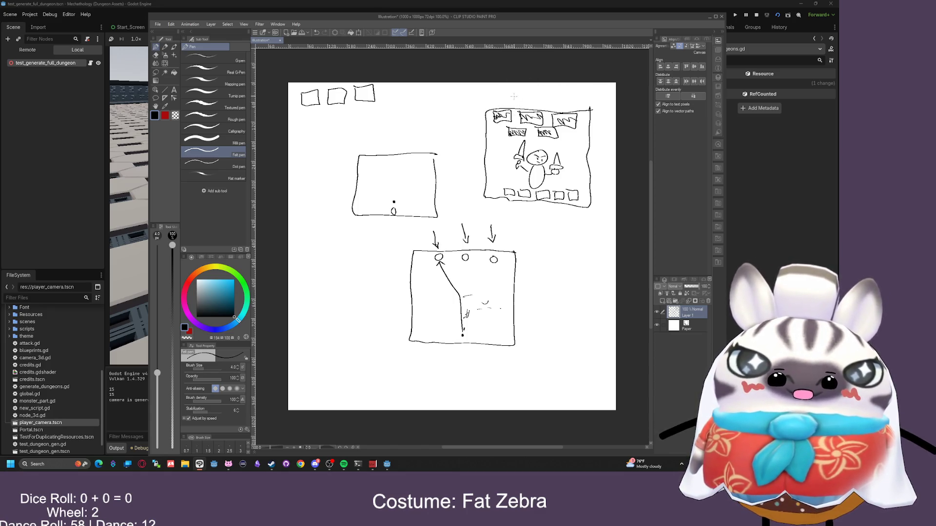
Handwrite Boss with an arrow, ?? beside it, and Ghost above the sketch
mouse_move(531, 97)
mouse_down()
mouse_move(531, 108)
mouse_move(538, 93)
mouse_up()
drag(541, 90, 545, 93)
drag(551, 88, 549, 93)
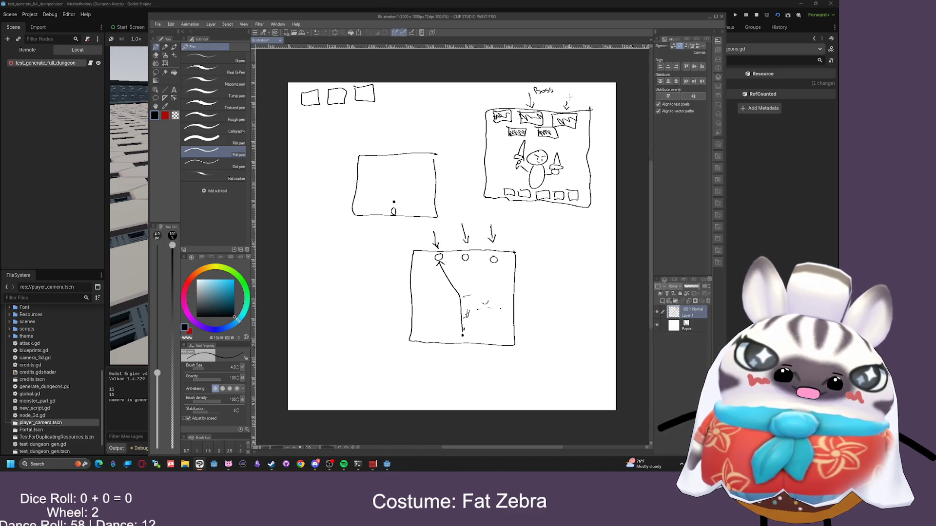
drag(570, 93, 580, 100)
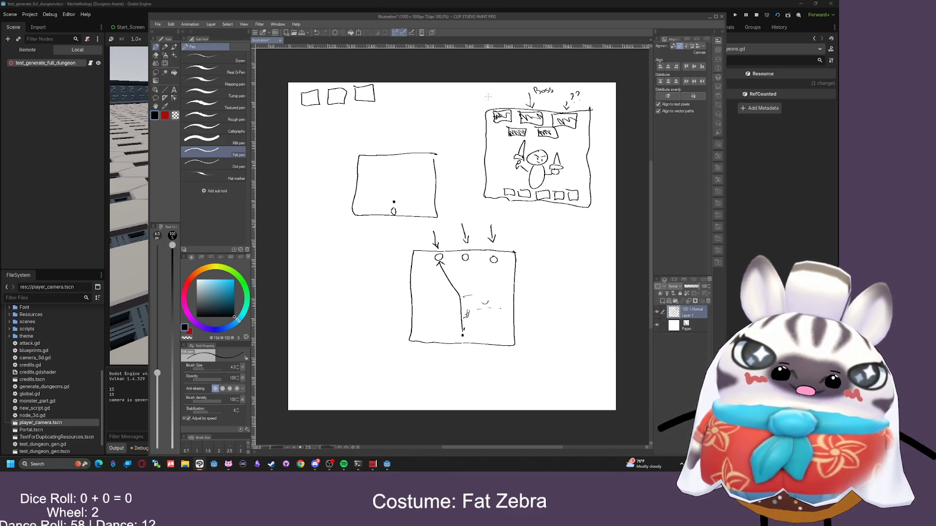
drag(498, 96, 499, 105)
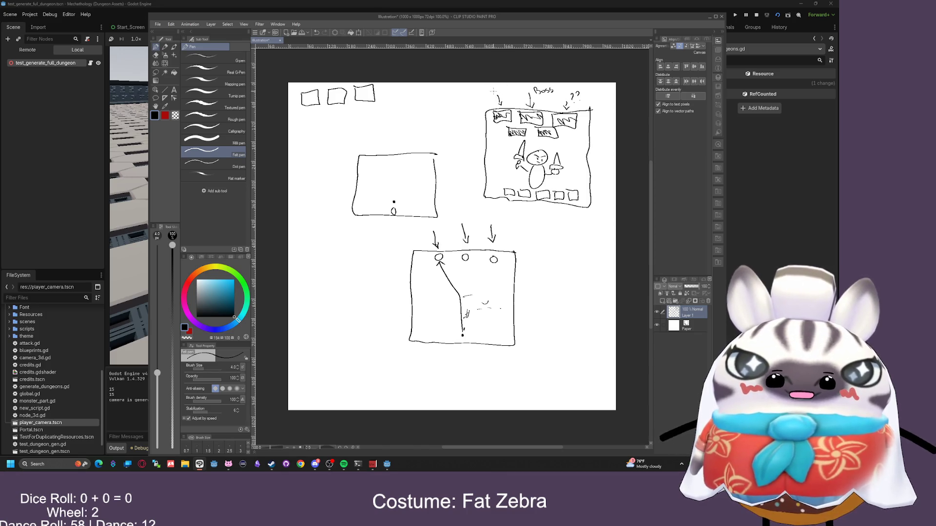
mouse_move(489, 89)
mouse_down()
mouse_move(504, 90)
mouse_move(487, 91)
mouse_up()
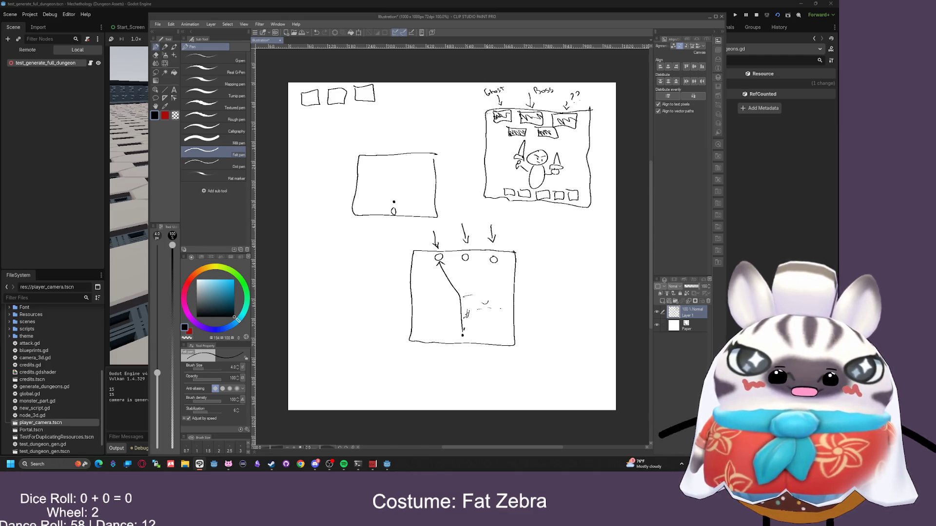
Add mon-labelled arrows on both sides, an arrow at the character, and circle the figure
mouse_move(476, 132)
mouse_down()
mouse_move(498, 132)
mouse_move(492, 142)
mouse_up()
mouse_move(592, 132)
mouse_down()
mouse_move(564, 133)
mouse_move(602, 130)
mouse_up()
drag(604, 135, 610, 135)
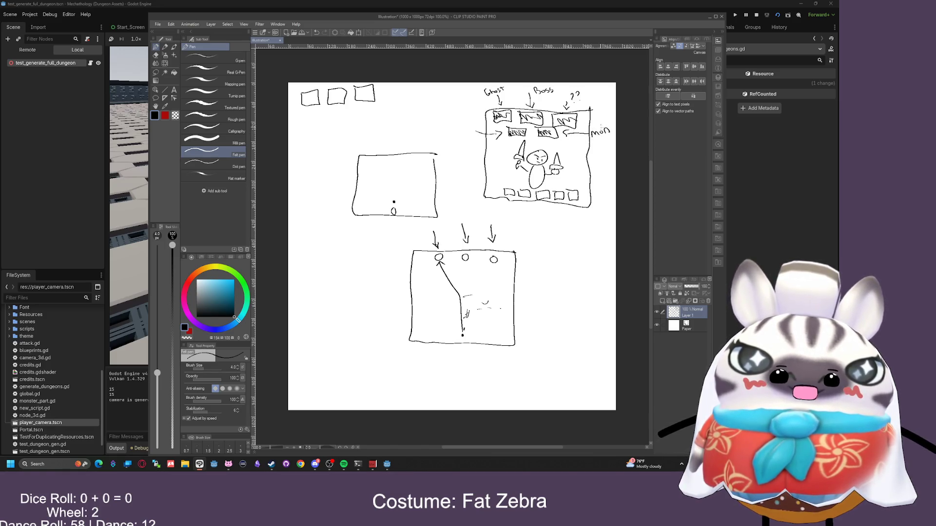
drag(457, 134, 474, 132)
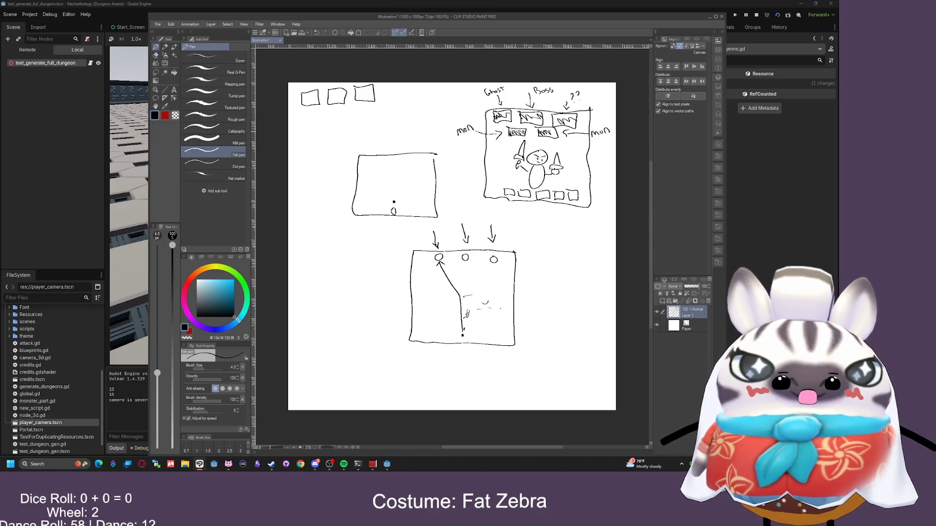
drag(493, 168, 506, 171)
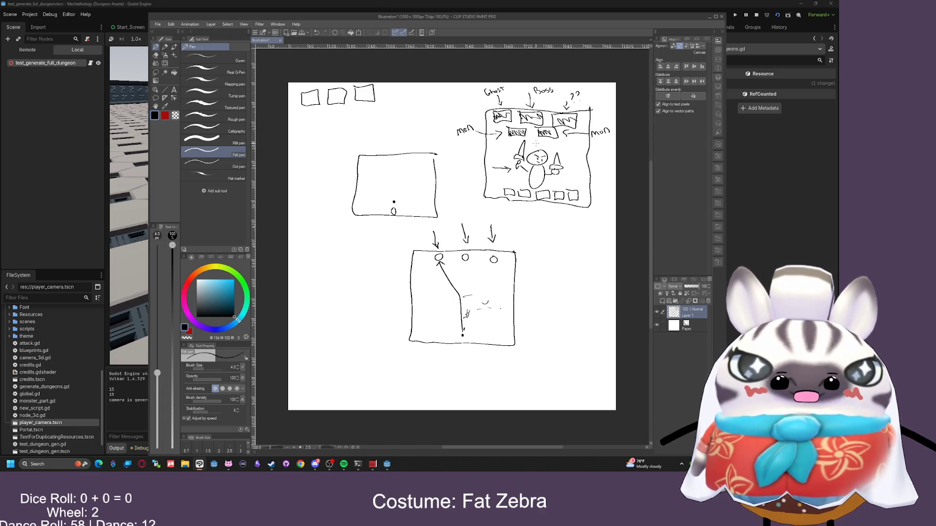
mouse_move(525, 139)
mouse_down()
mouse_move(513, 164)
mouse_move(527, 146)
mouse_up()
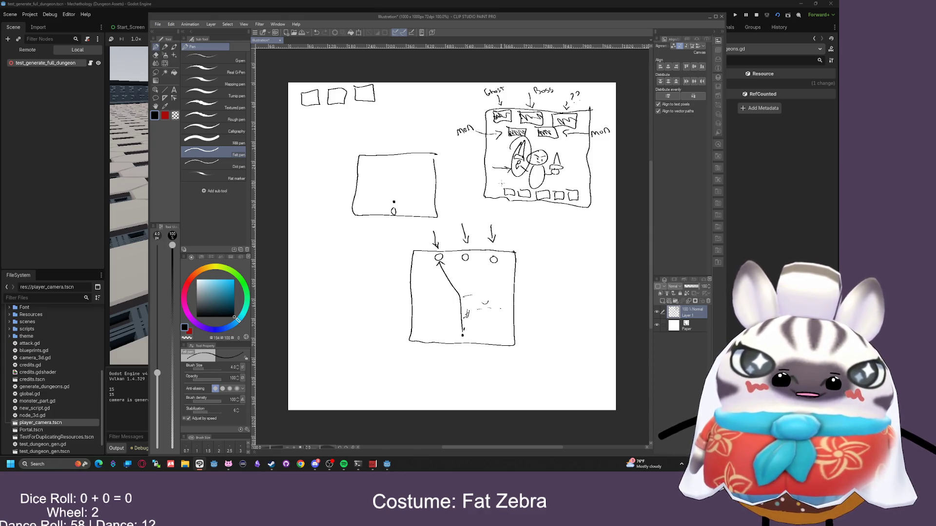
drag(501, 183, 509, 194)
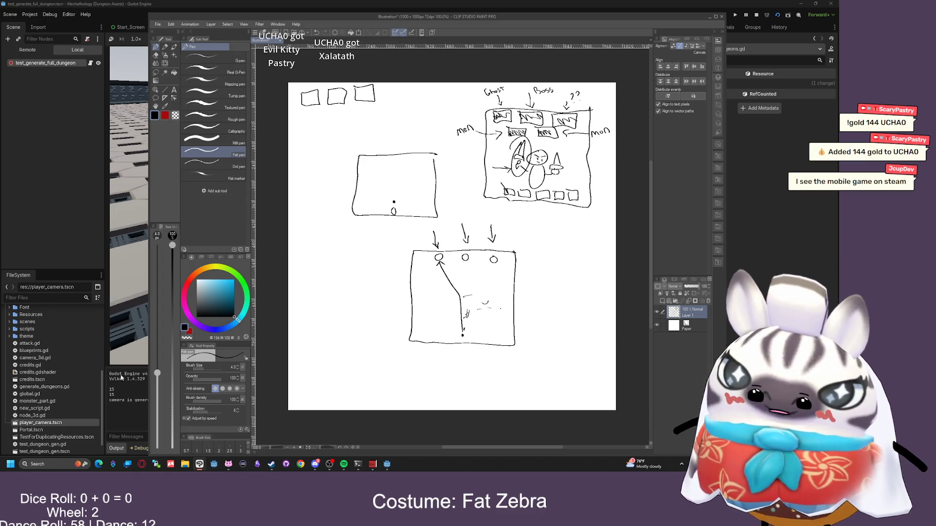
Open the Steam store and search 'buriedbornes' to reach the Buriedbornes2 - Dungeon RPG page
right_click(272, 464)
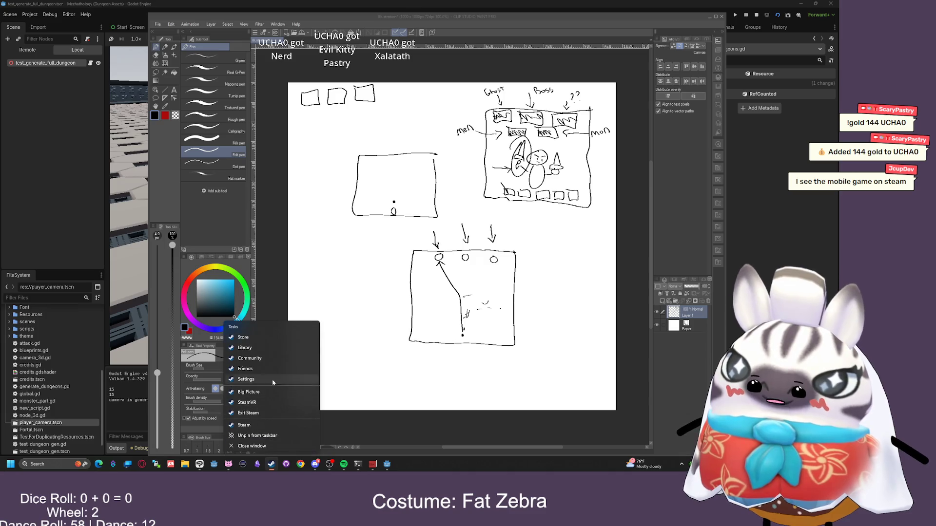
click(263, 354)
click(35, 17)
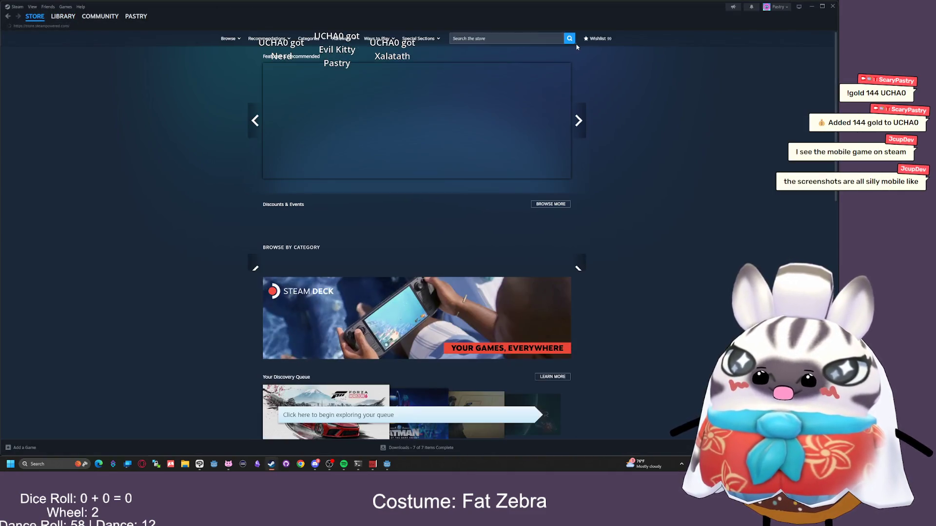
click(536, 39)
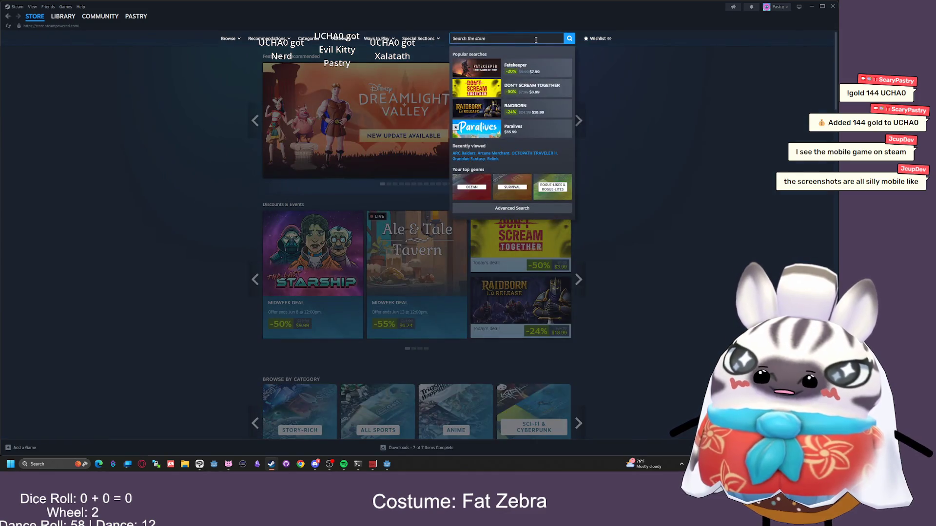
text(buriedbornes)
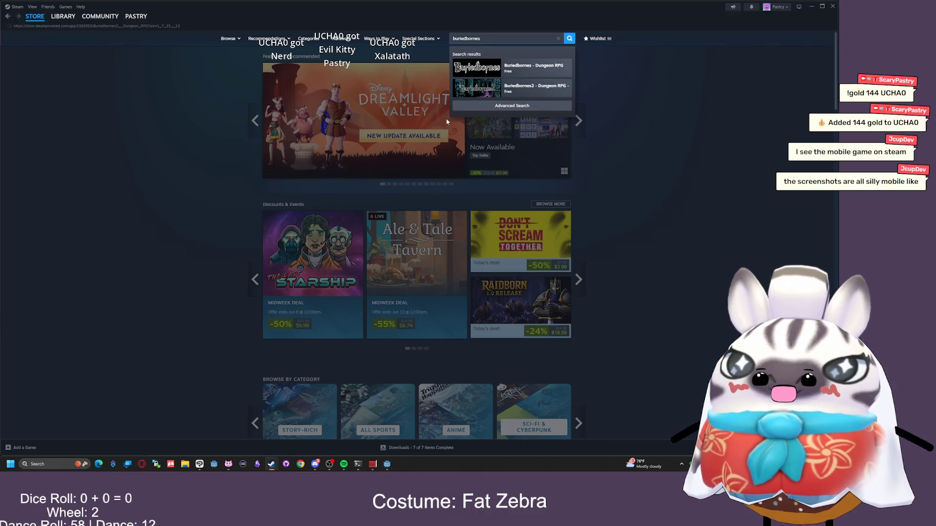
click(520, 93)
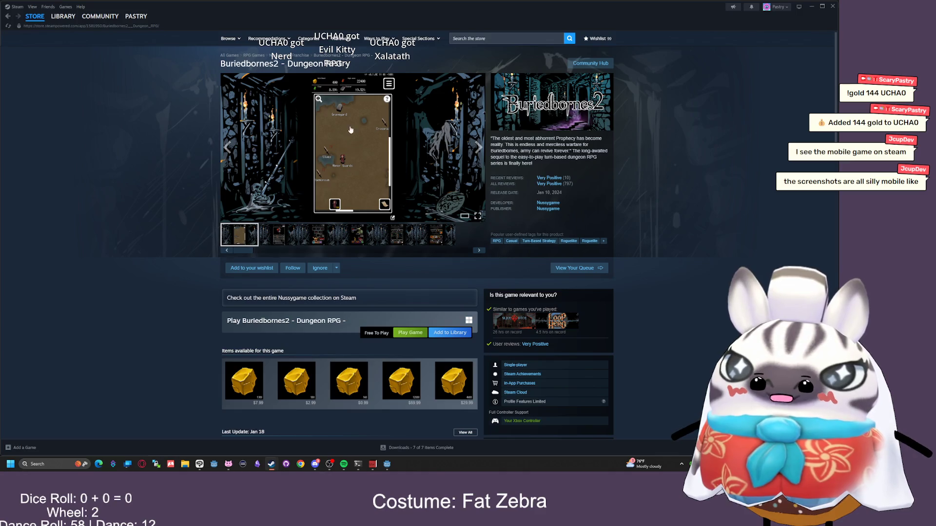
Browse the Buriedbornes2 screenshots, enlarge the third, then go back to the store front page
click(265, 237)
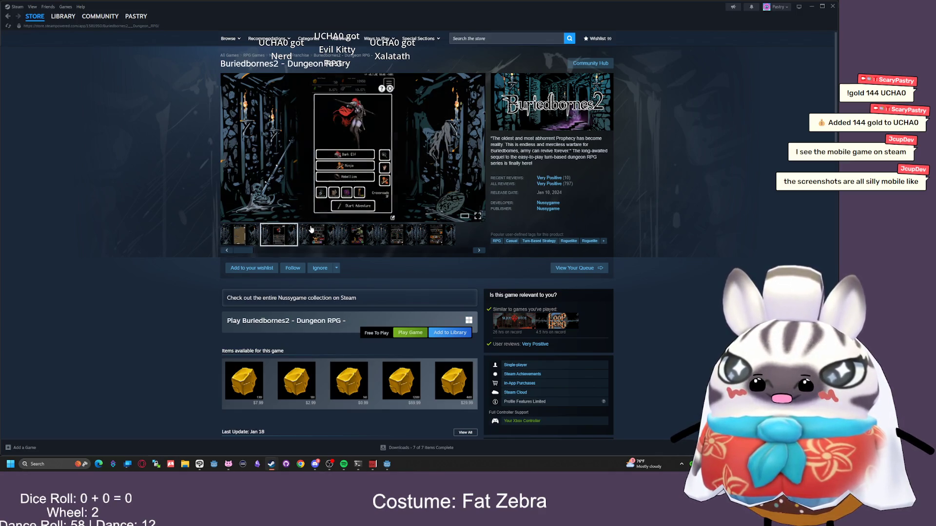
click(315, 232)
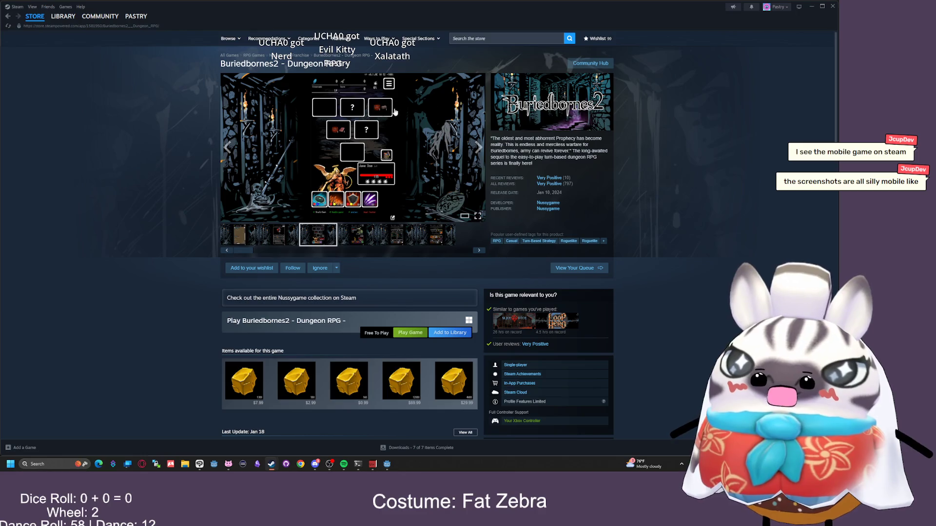
click(360, 123)
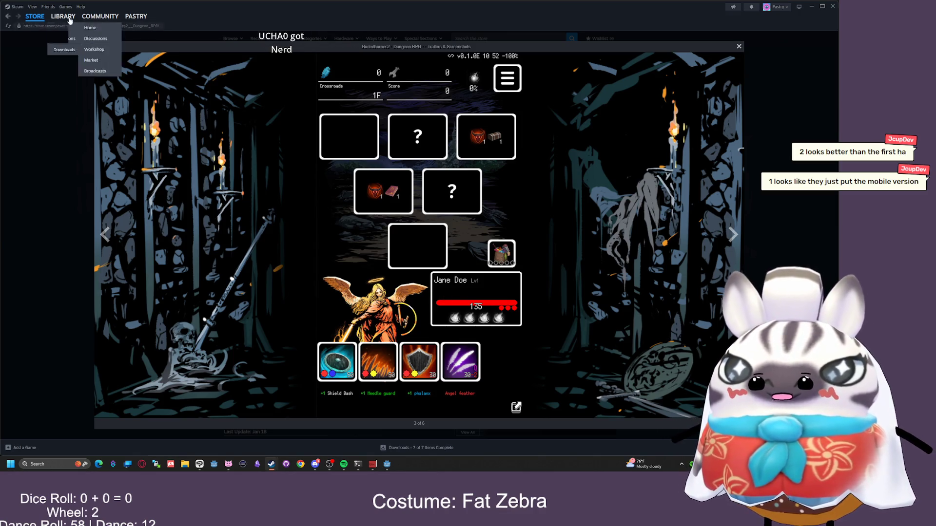
click(6, 17)
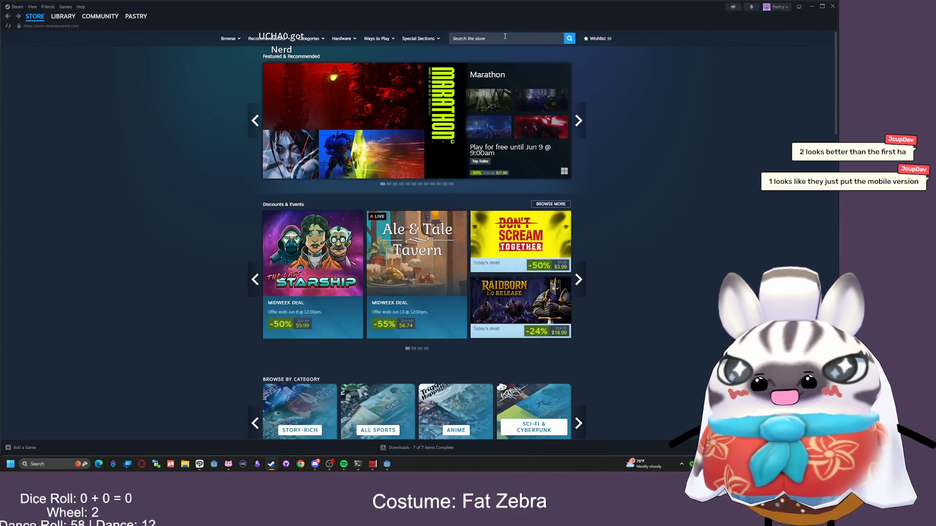
Search 'buriedbornes', open Buriedbornes - Dungeon RPG, and view its third screenshot full size
click(505, 37)
text(burie)
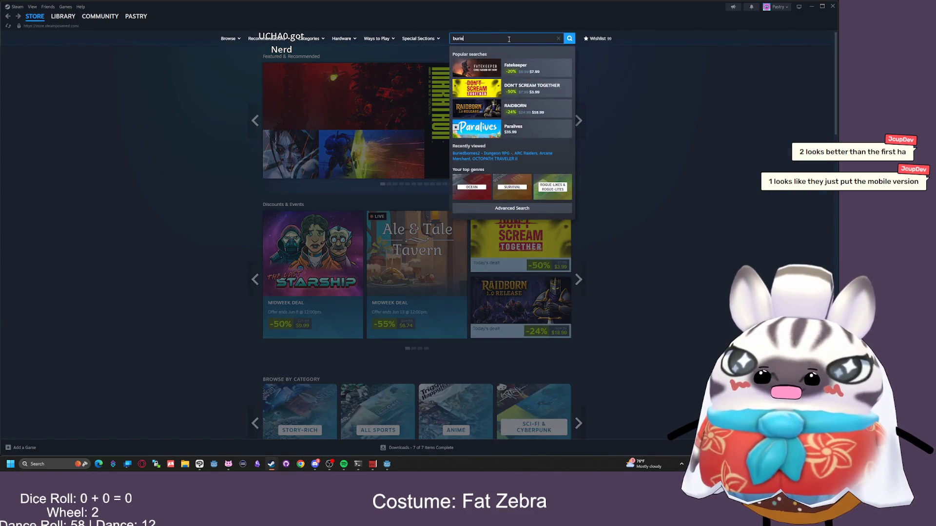
text(dbornes)
click(523, 71)
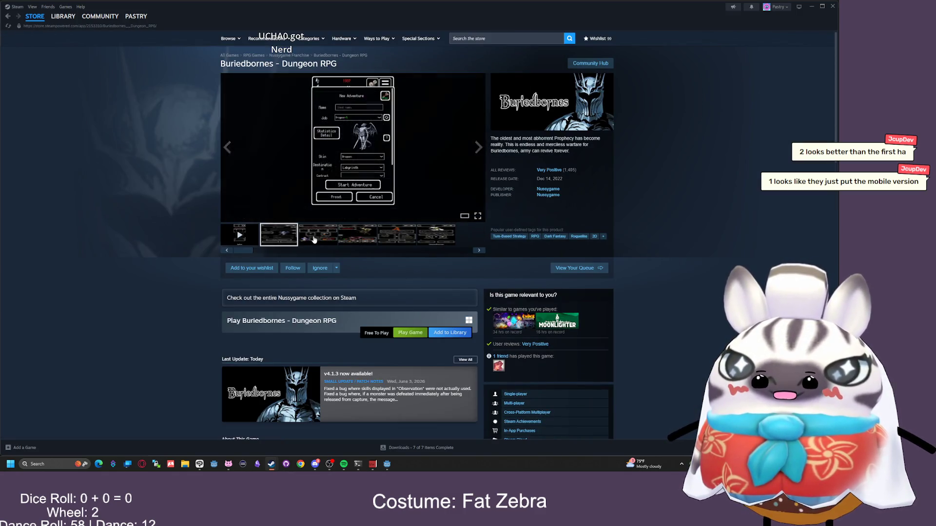
click(314, 238)
click(352, 163)
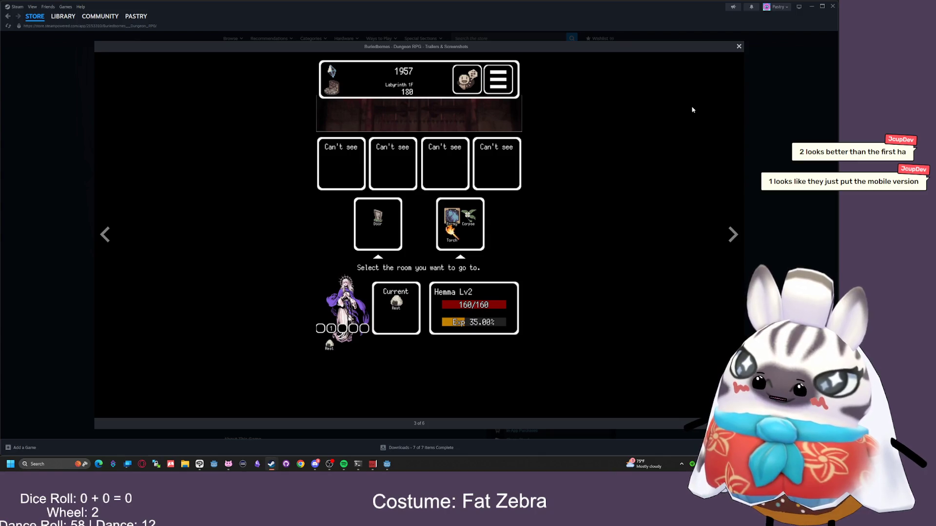
click(737, 86)
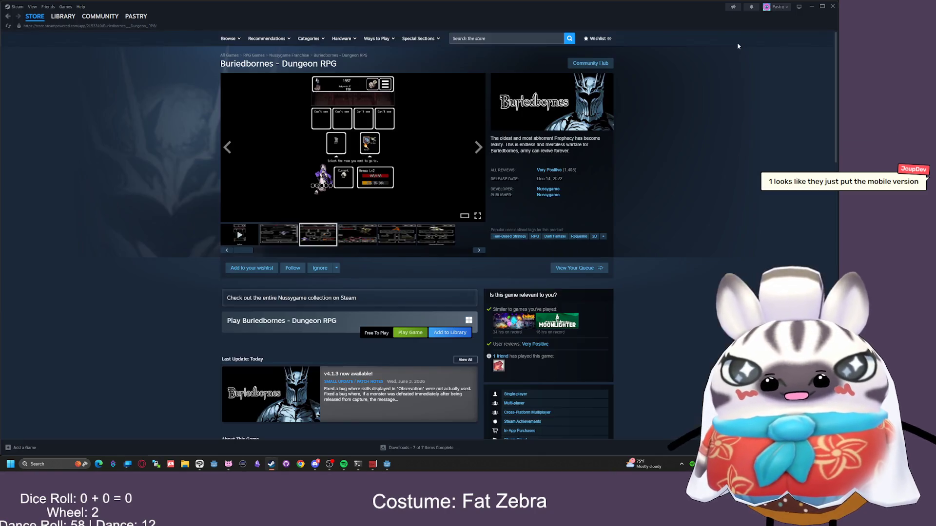
View the last Buriedbornes screenshot enlarged, twice, closing the viewer each time
click(433, 237)
click(361, 151)
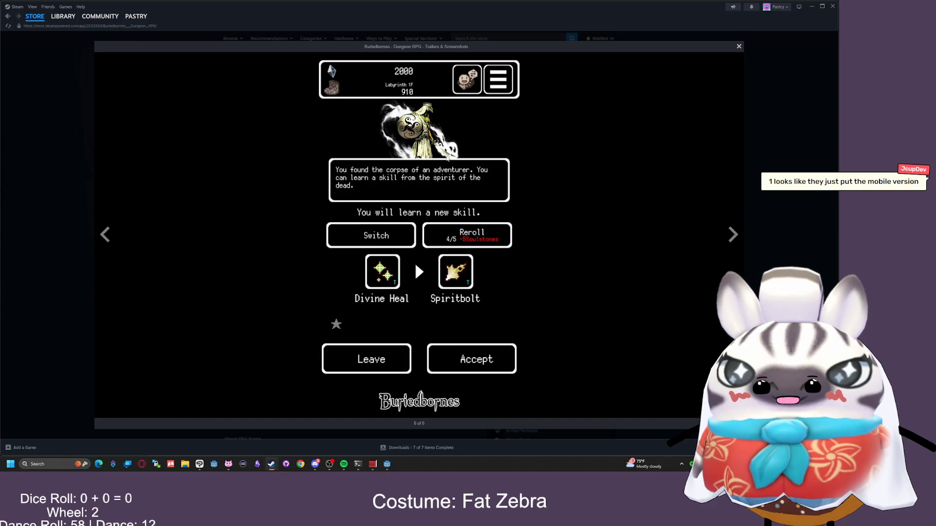
key(Escape)
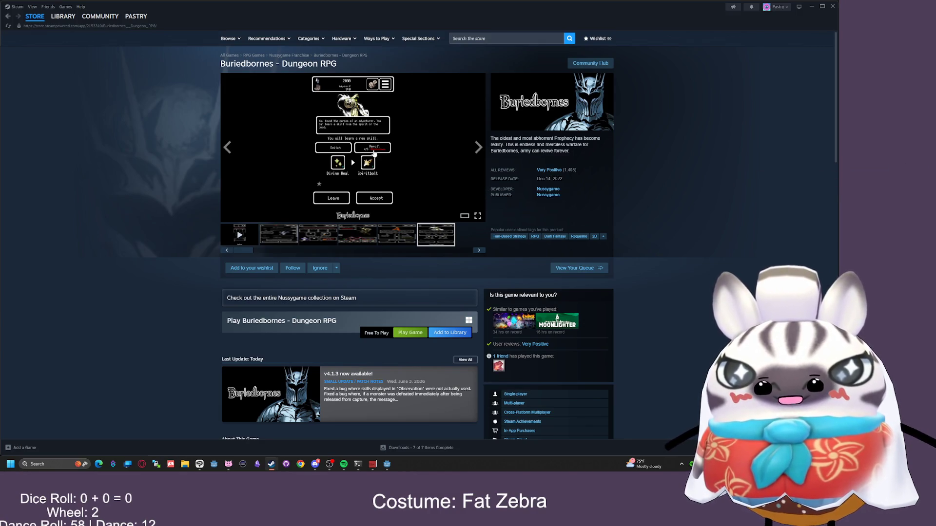
click(374, 153)
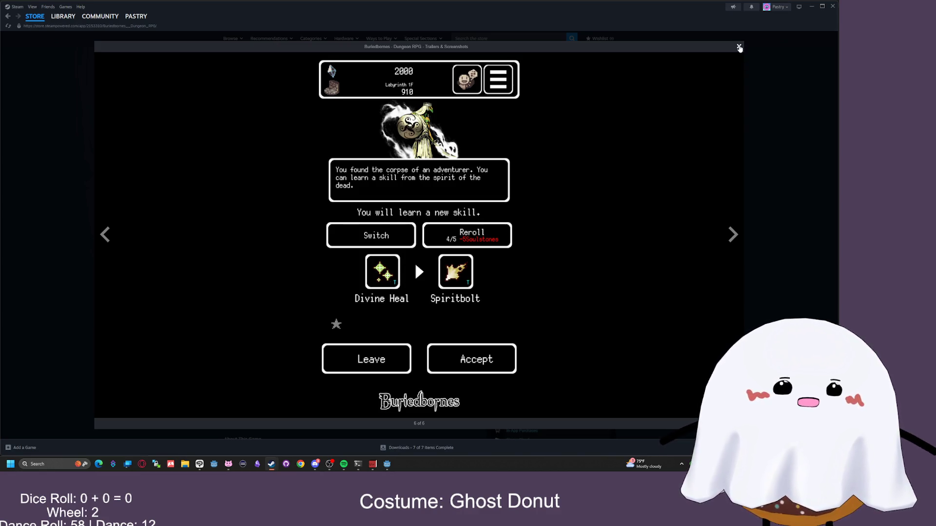
click(739, 47)
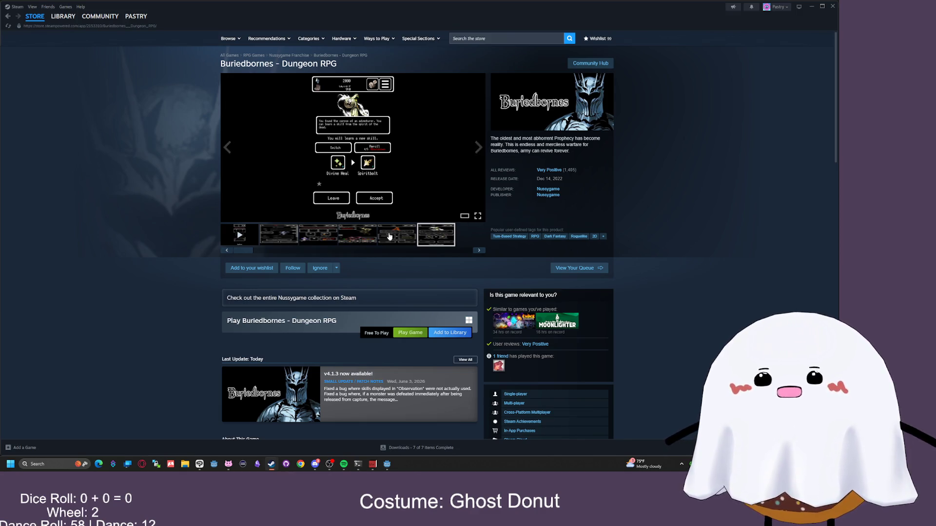
Flip through the fifth, fourth and third screenshots, enlarge the room-selection one, then minimize Steam
click(387, 235)
click(361, 227)
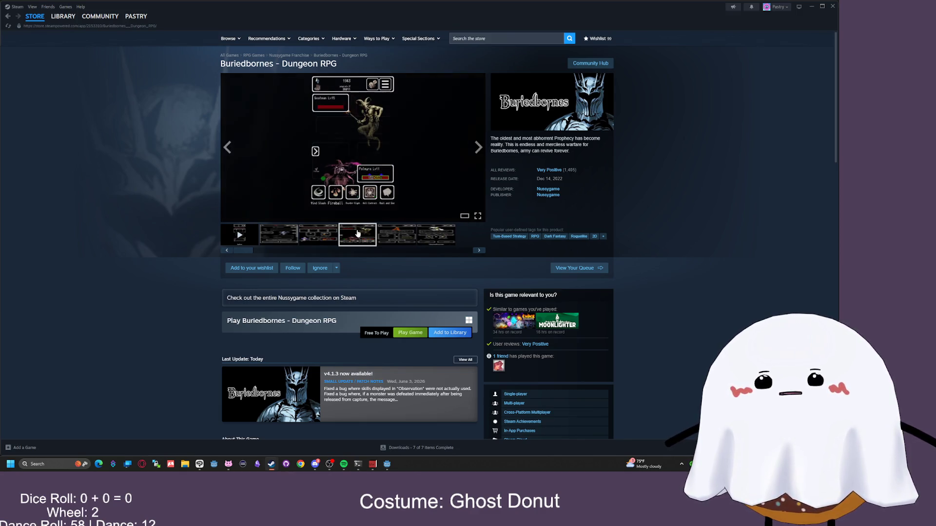
click(317, 235)
click(324, 123)
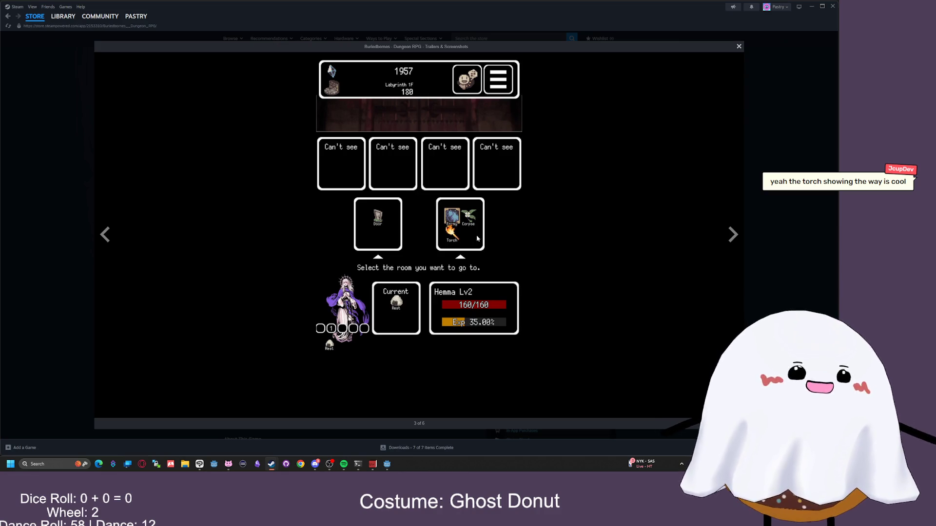
click(739, 47)
click(813, 5)
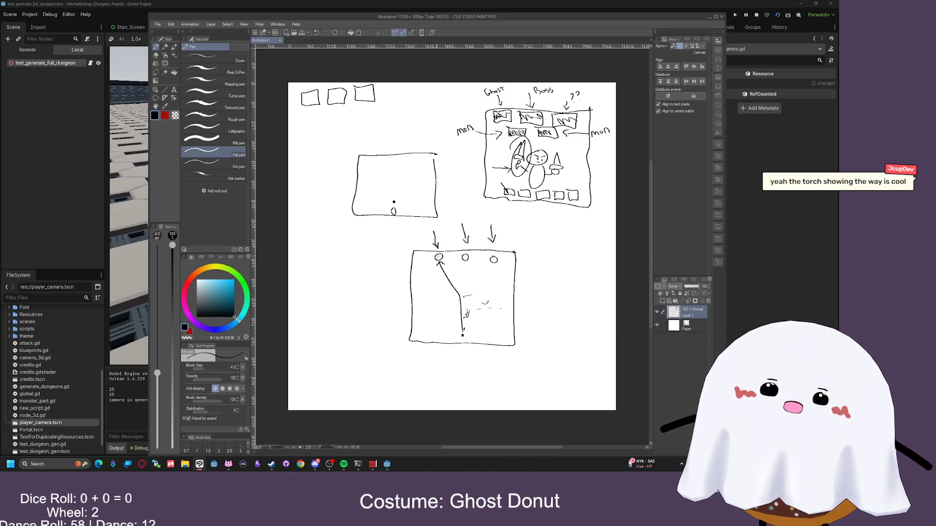
Draw a mark in the middle circle, a square in the lower box, and a scribble with a 1 left of it
drag(464, 255, 465, 260)
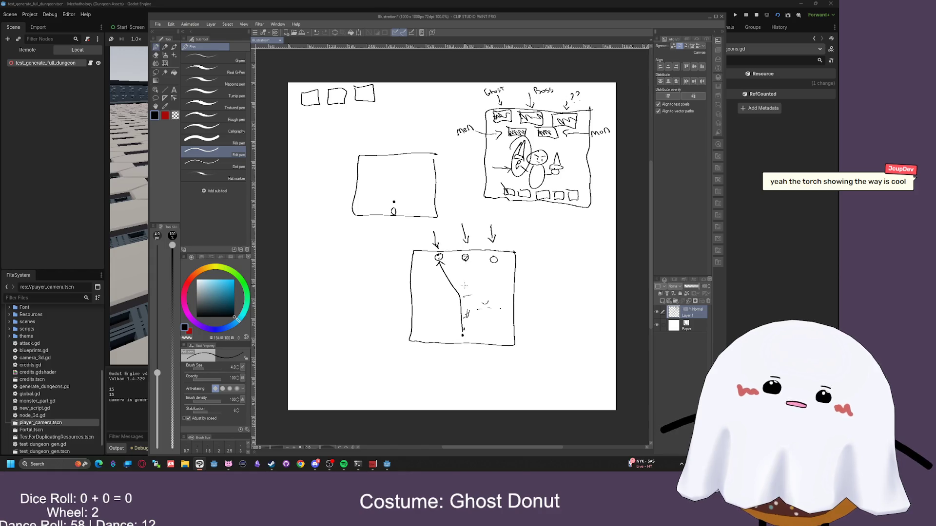
mouse_move(438, 310)
mouse_down()
mouse_move(427, 320)
mouse_move(432, 308)
mouse_move(449, 312)
mouse_up()
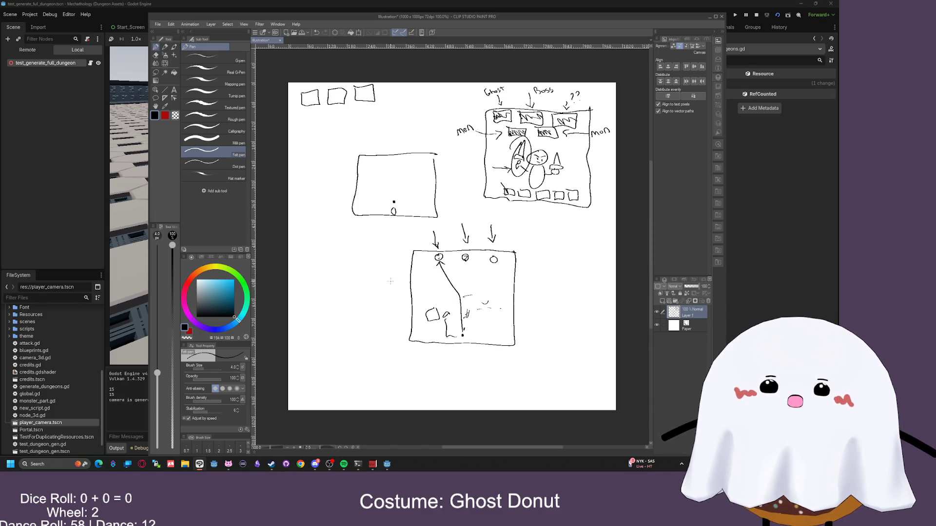
mouse_move(379, 268)
mouse_down()
mouse_move(385, 288)
mouse_move(375, 261)
mouse_up()
drag(370, 268, 376, 262)
mouse_move(382, 302)
mouse_down()
mouse_move(388, 315)
mouse_move(398, 311)
mouse_up()
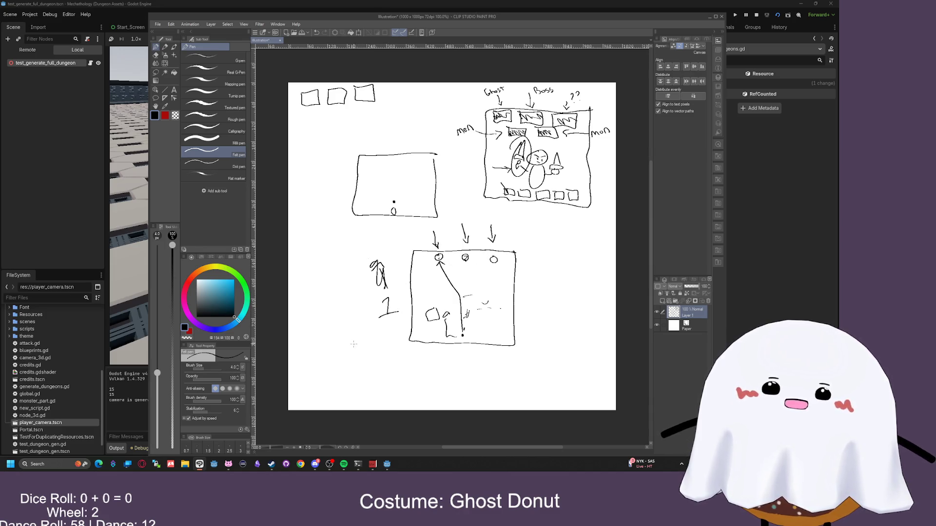
Handwrite the odds notes '1%', '2', '5%' and '10 → 50%' beside and beneath the lower box
drag(351, 336, 358, 345)
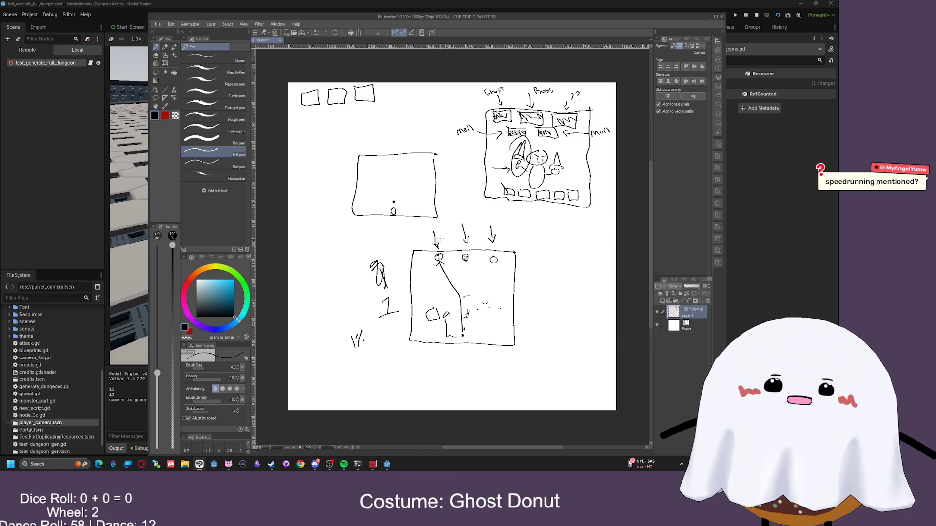
mouse_move(382, 336)
mouse_down()
mouse_move(391, 344)
mouse_move(354, 363)
mouse_move(411, 384)
mouse_move(418, 373)
mouse_move(466, 377)
mouse_move(480, 361)
mouse_up()
mouse_move(489, 356)
mouse_down()
mouse_move(492, 370)
mouse_move(497, 364)
mouse_up()
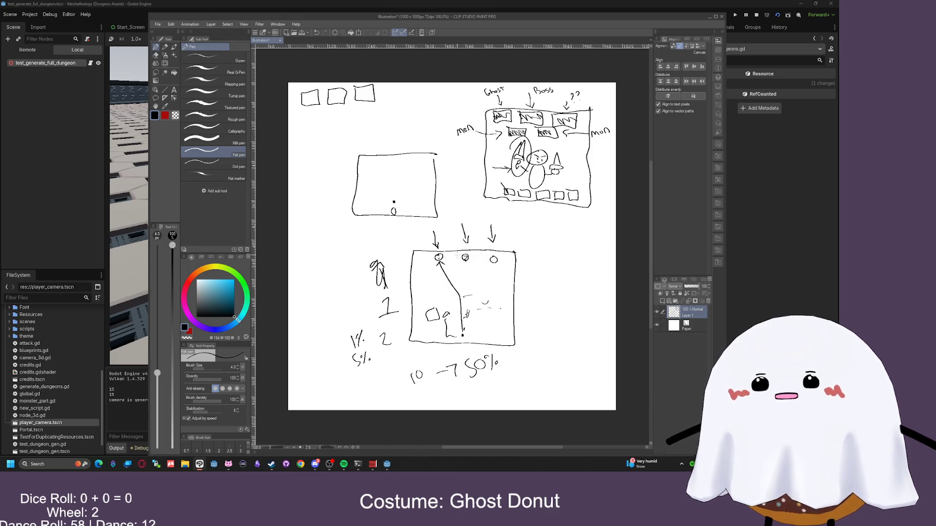
Close Clip Studio Paint without saving and show the Portal scene's sprite in the 3D view
click(721, 16)
click(418, 169)
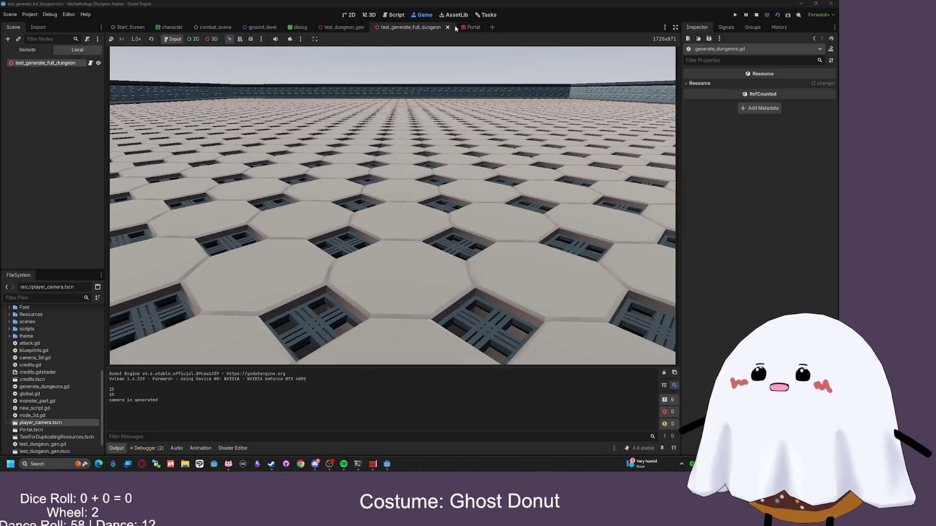
click(470, 27)
click(385, 17)
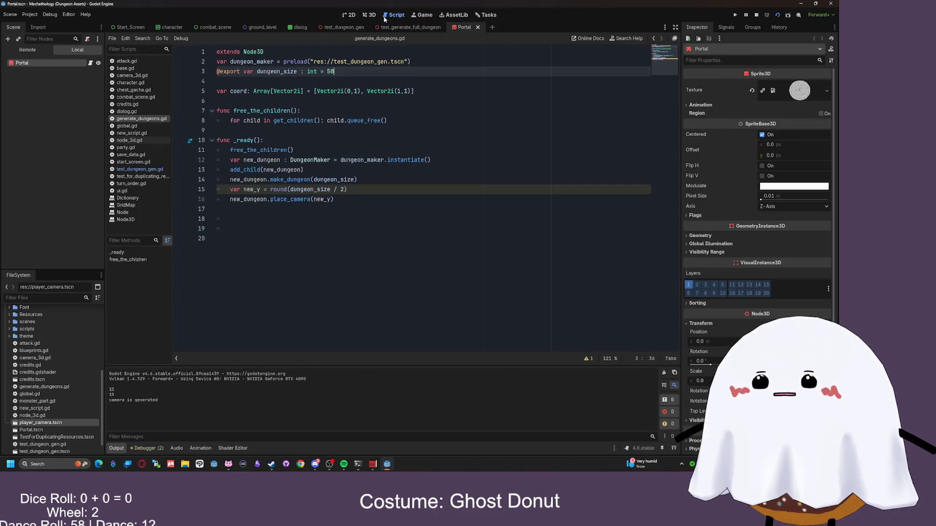
click(370, 15)
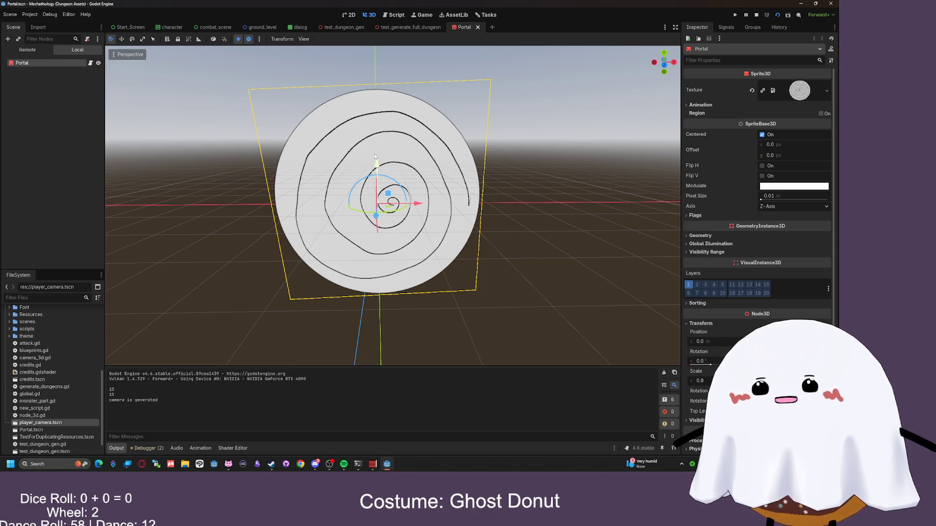
Tint the portal sprite cyan, dark blue, then pink, revert Modulate to white, and open test_dungeon_gen
key(r)
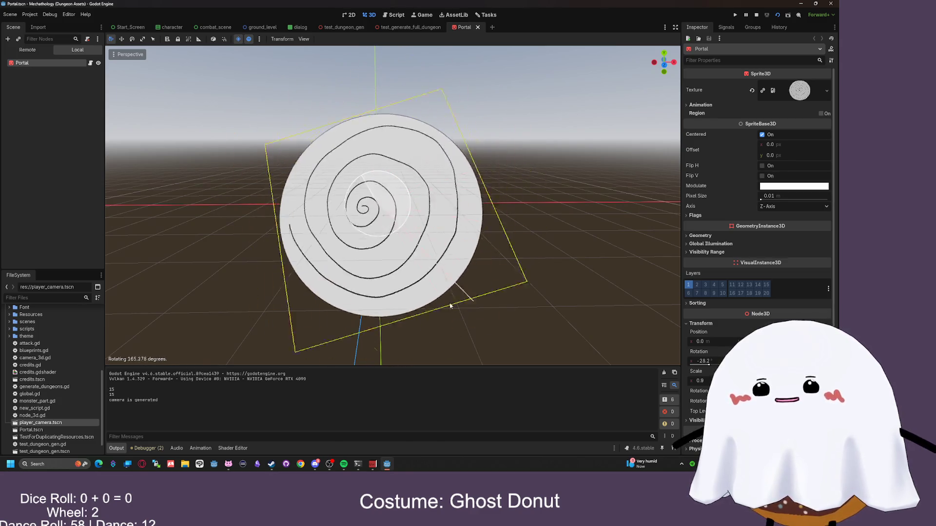
click(794, 186)
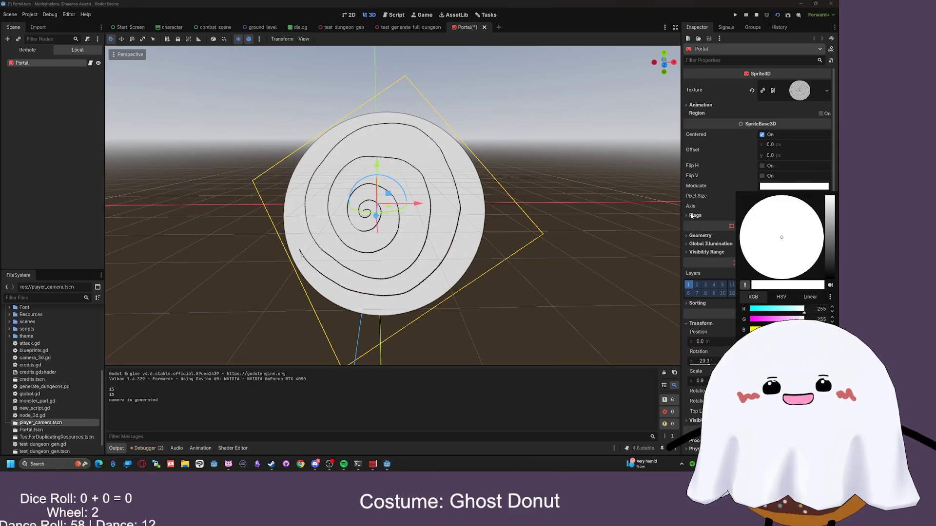
drag(803, 309, 751, 309)
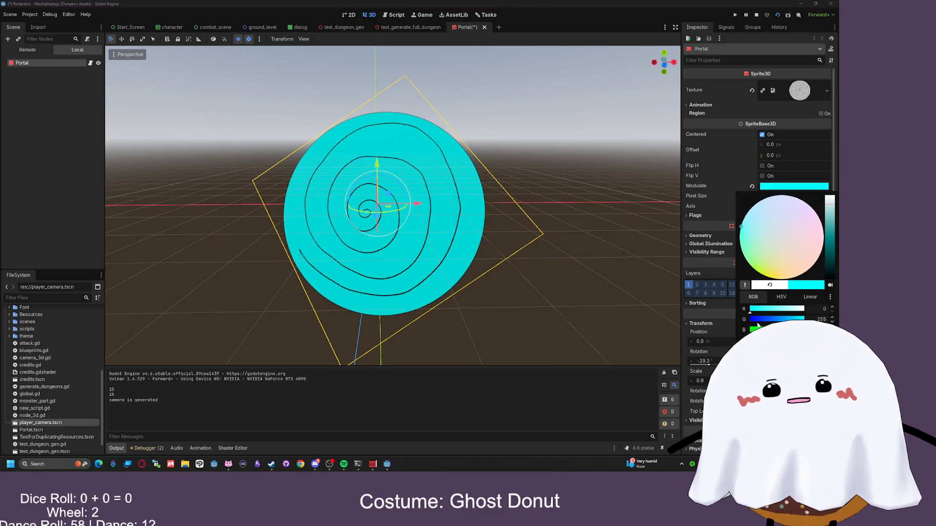
click(759, 320)
click(780, 330)
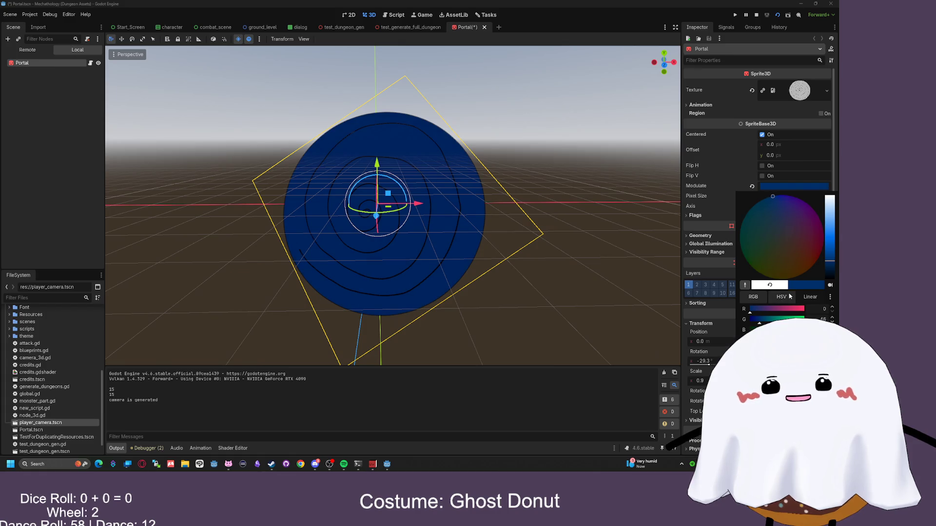
click(817, 240)
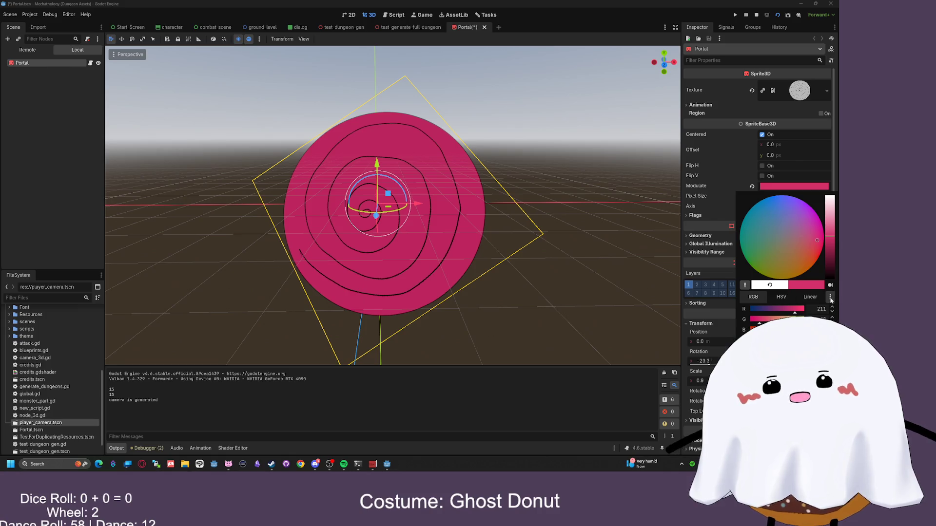
click(718, 207)
click(751, 186)
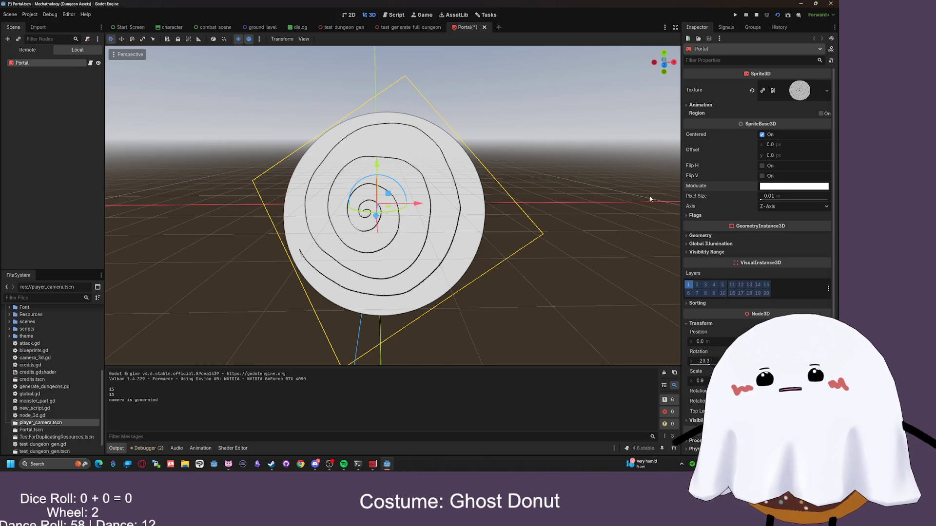
click(411, 27)
Switch to the test_dungeon_gen scene and scroll the 3D viewport over the hexagonal dungeon floor
click(364, 28)
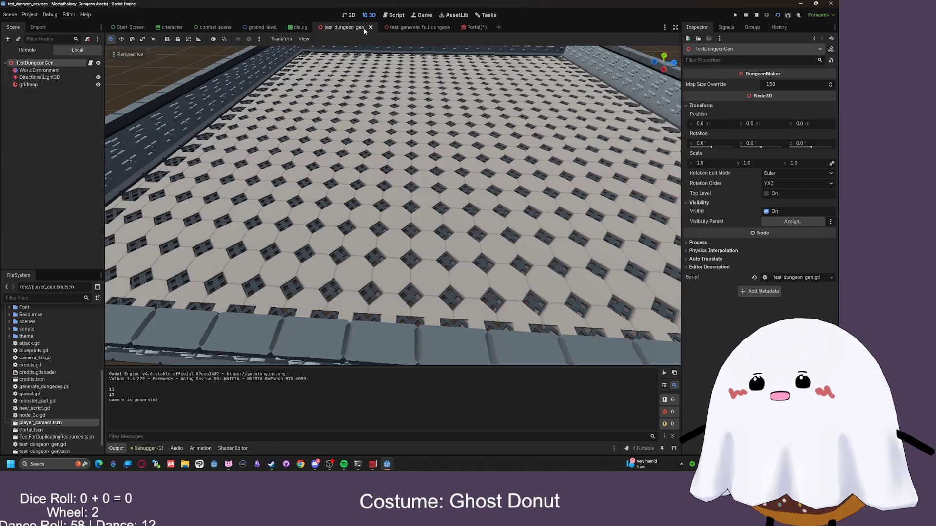
scroll(480, 120, down, 5)
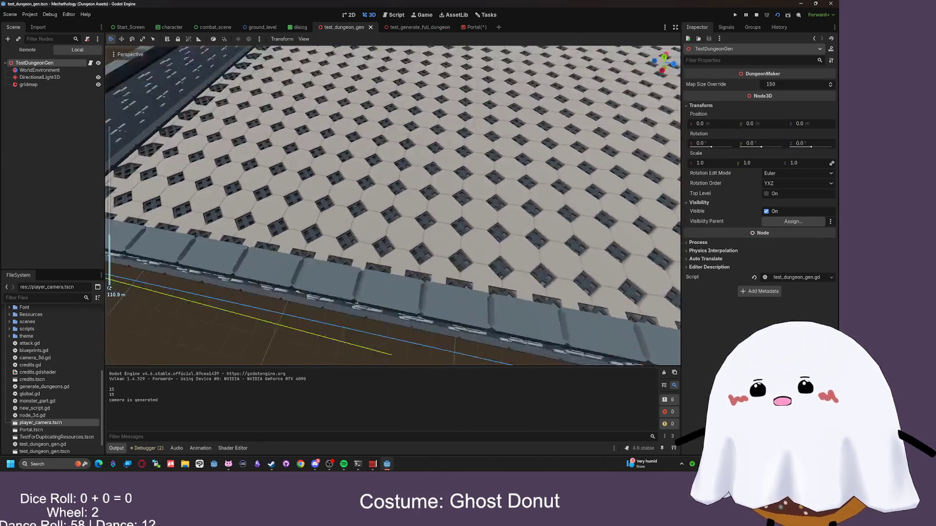
scroll(392, 205, up, 8)
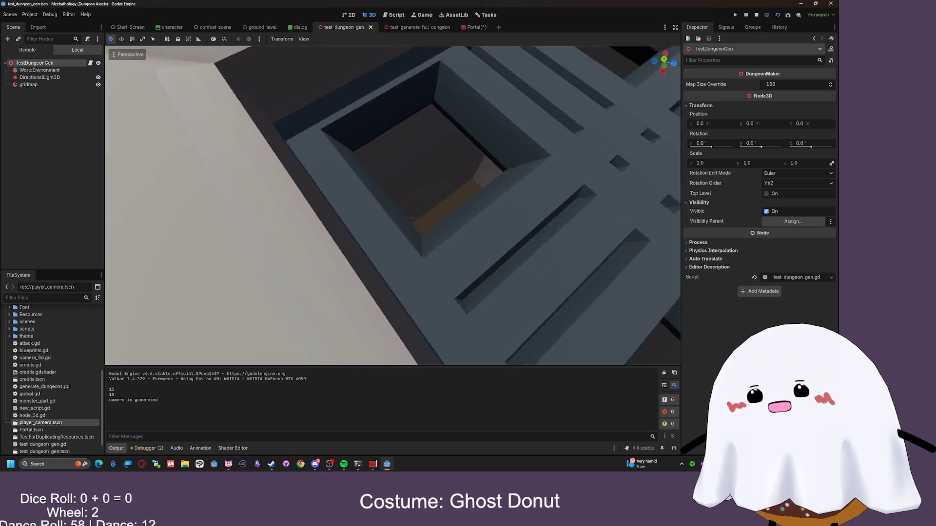
scroll(393, 206, up, 5)
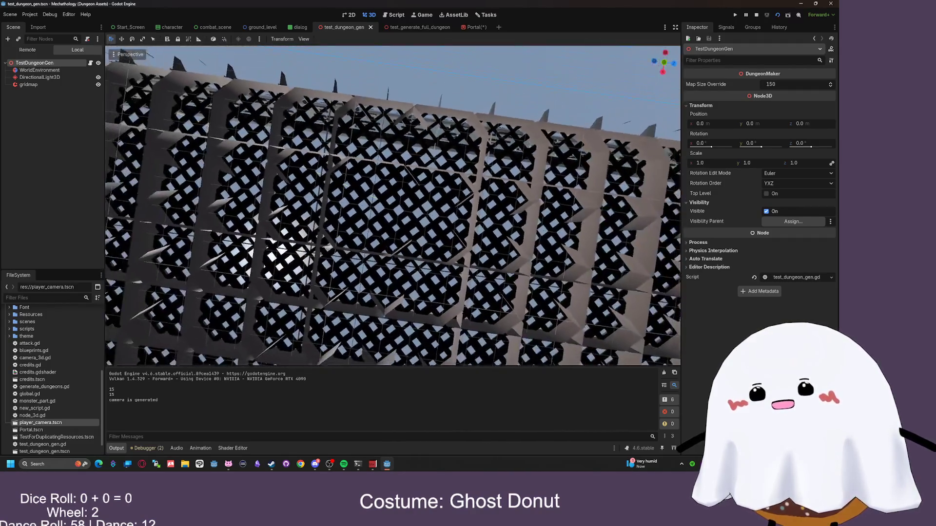
scroll(392, 205, up, 6)
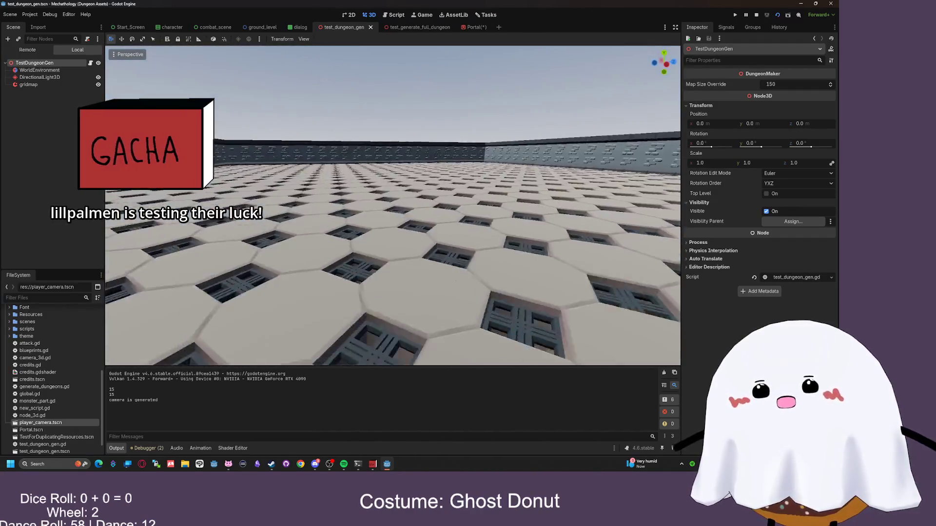
scroll(393, 205, up, 5)
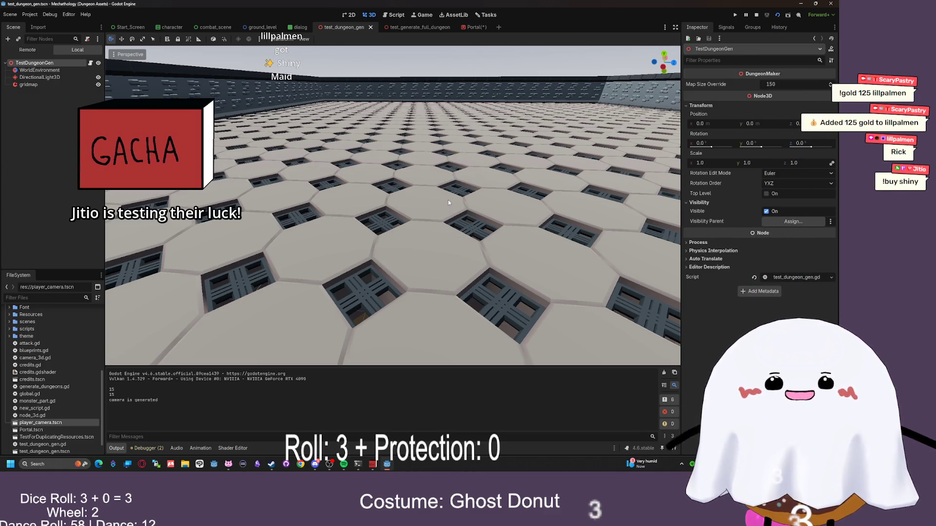
Bring VNyan to the front from the window switcher, then minimize it to return to the editor
key(alt+Tab)
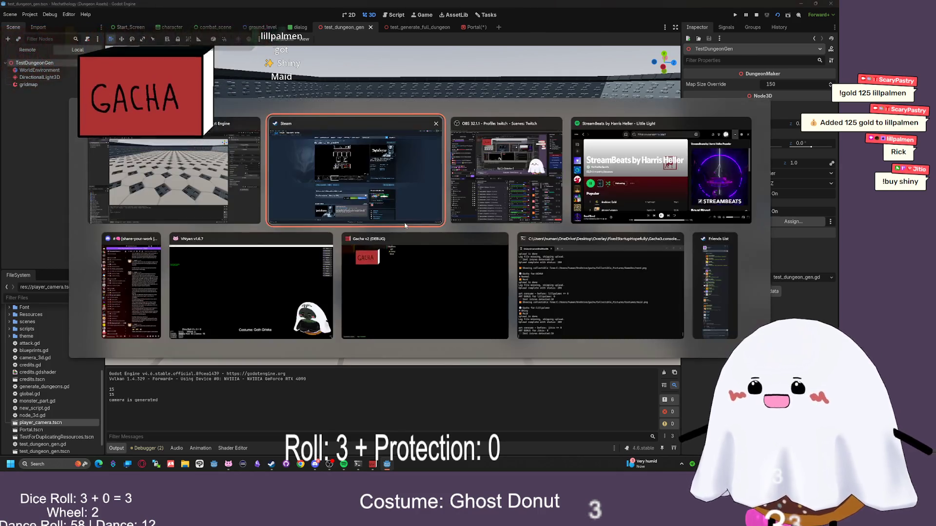
click(252, 288)
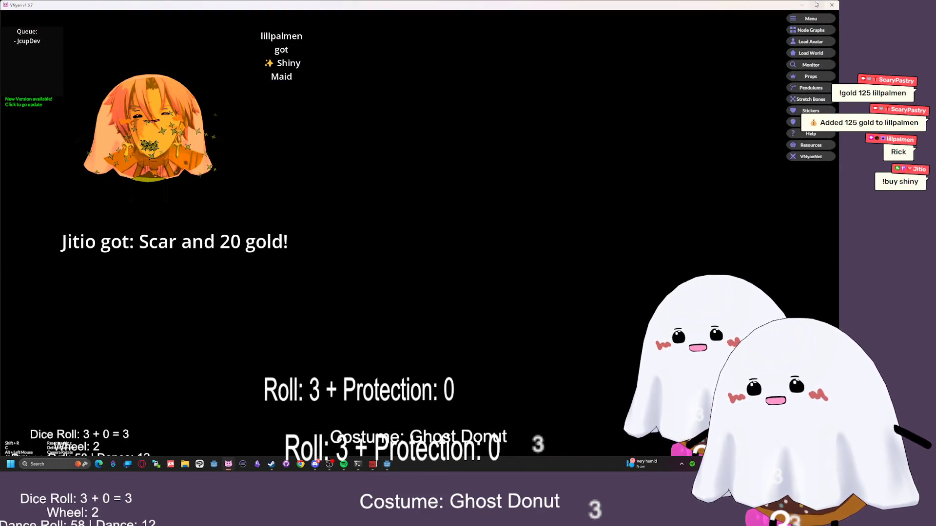
click(802, 5)
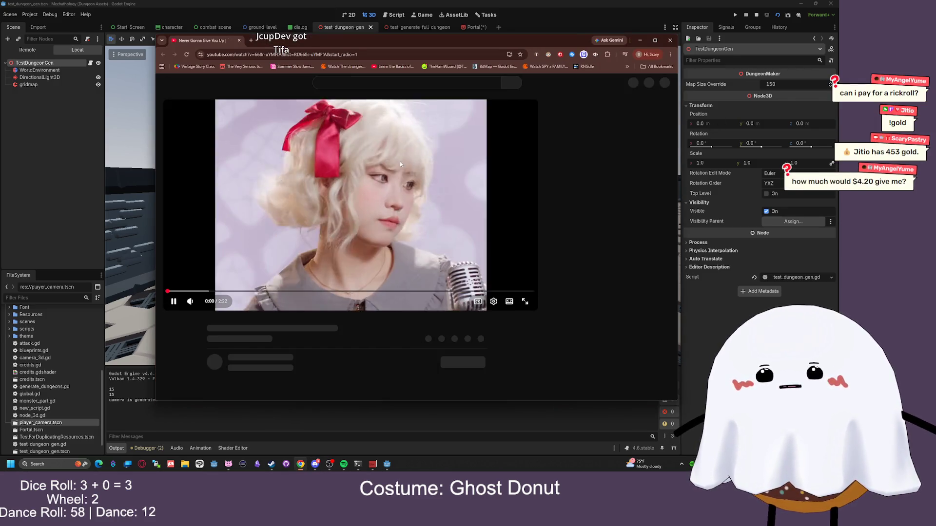
Play the Never Gonna Give You Up cover in theater view, then go to the Cateek channel page
click(414, 154)
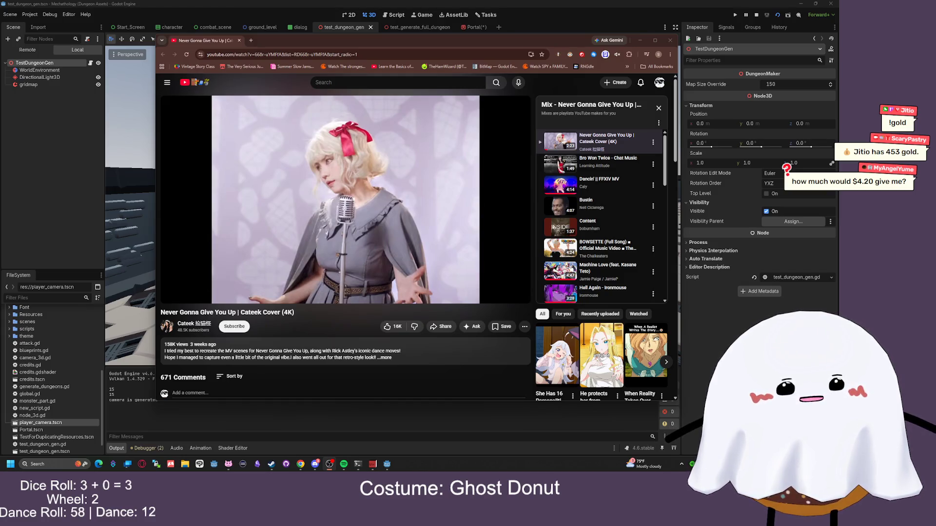
click(528, 300)
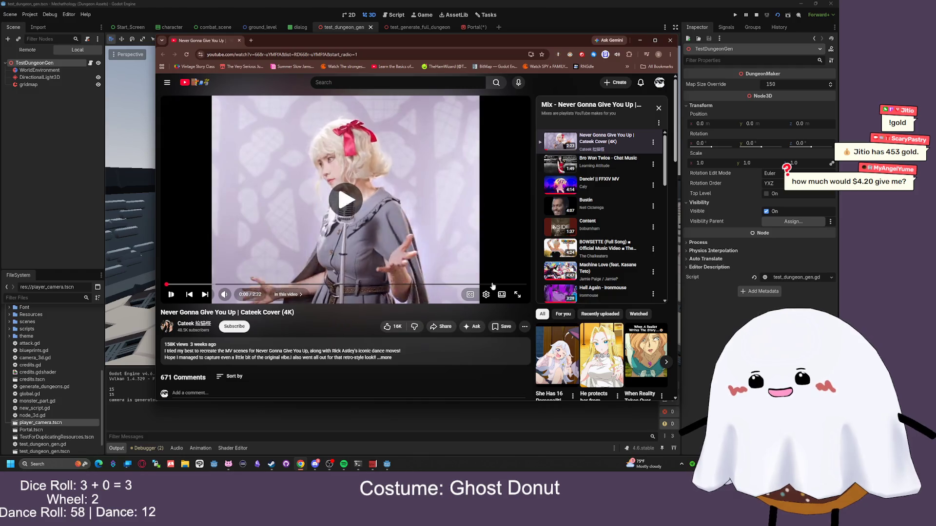
key(t)
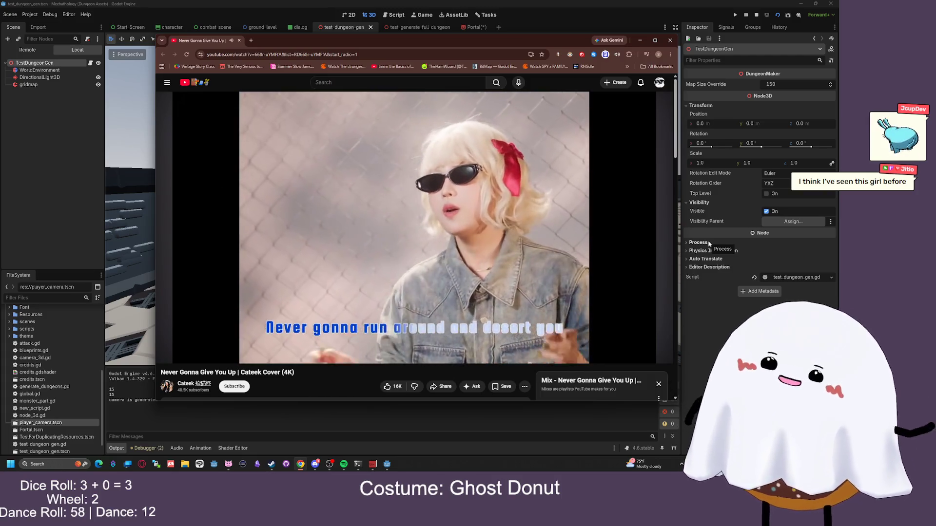
mouse_move(513, 297)
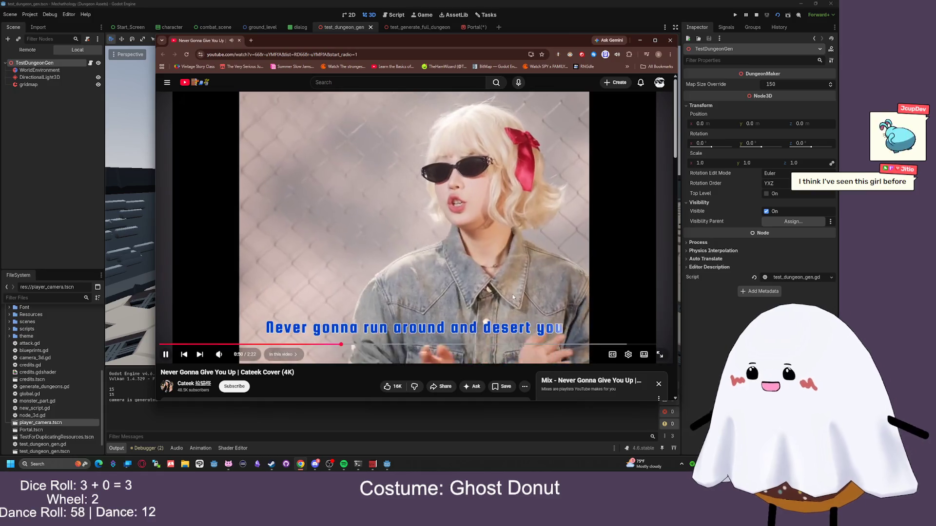
key(alt+Left)
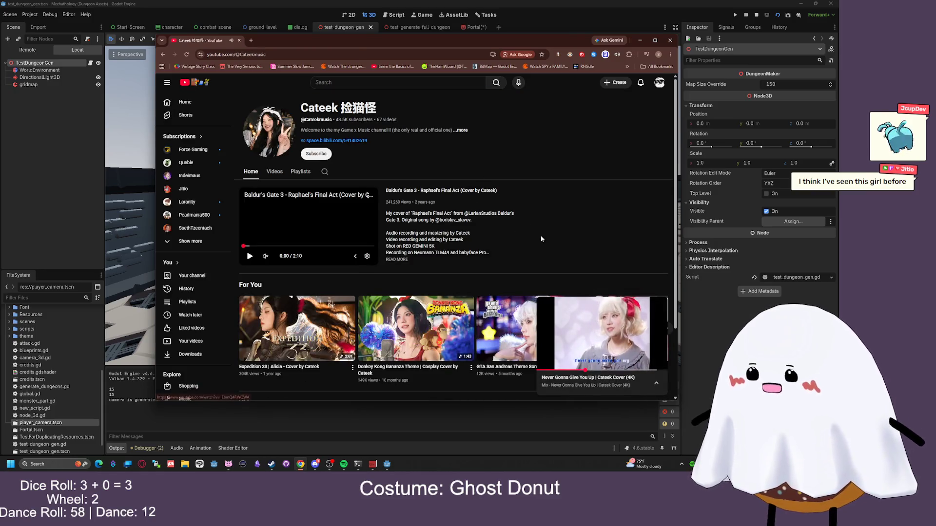
Close the mini player, page through the For You row, and start the Montagem Miau cat video
scroll(541, 239, down, 2)
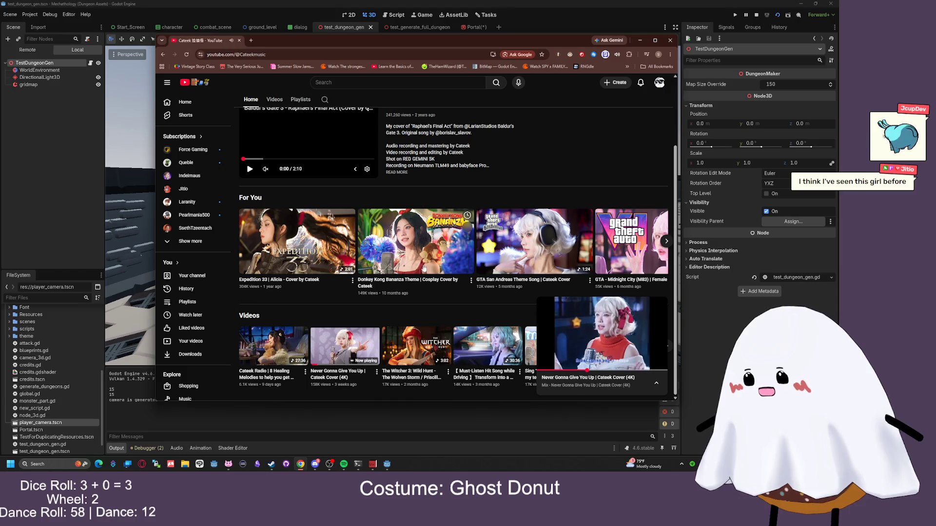
click(660, 304)
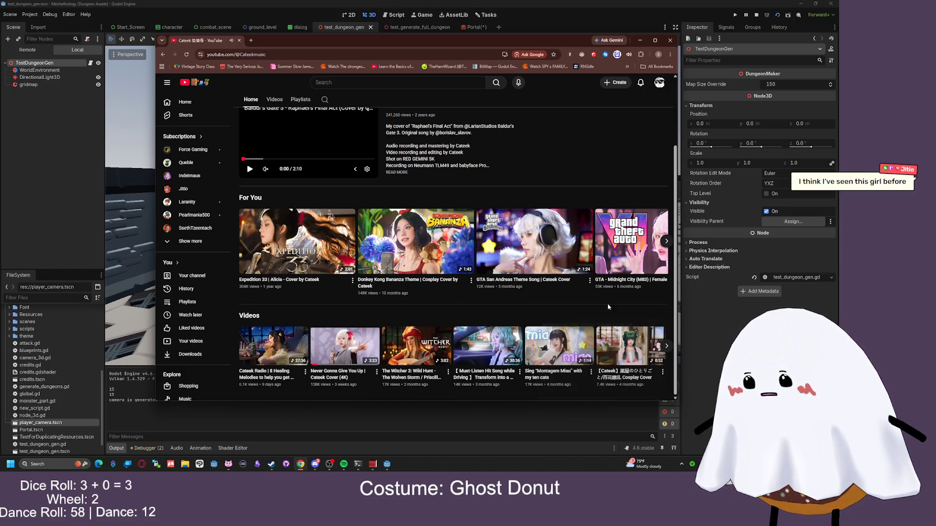
click(666, 242)
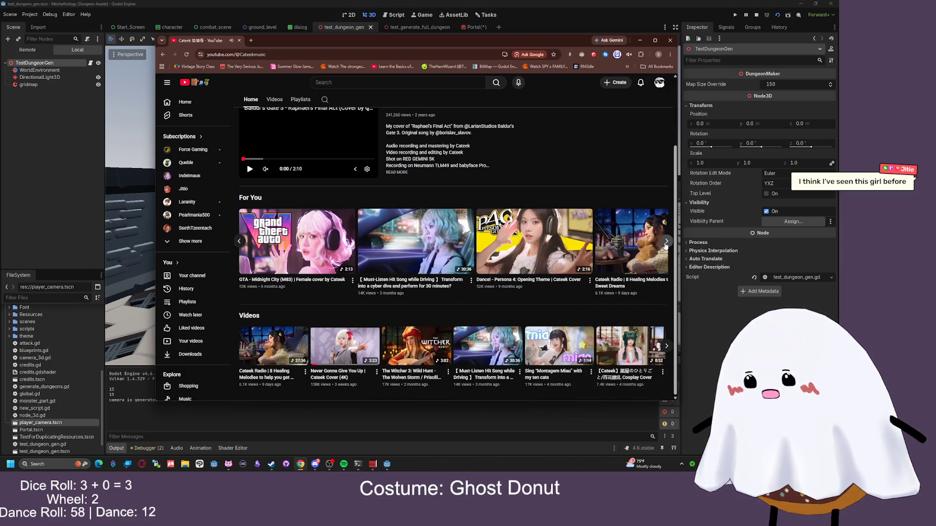
click(666, 241)
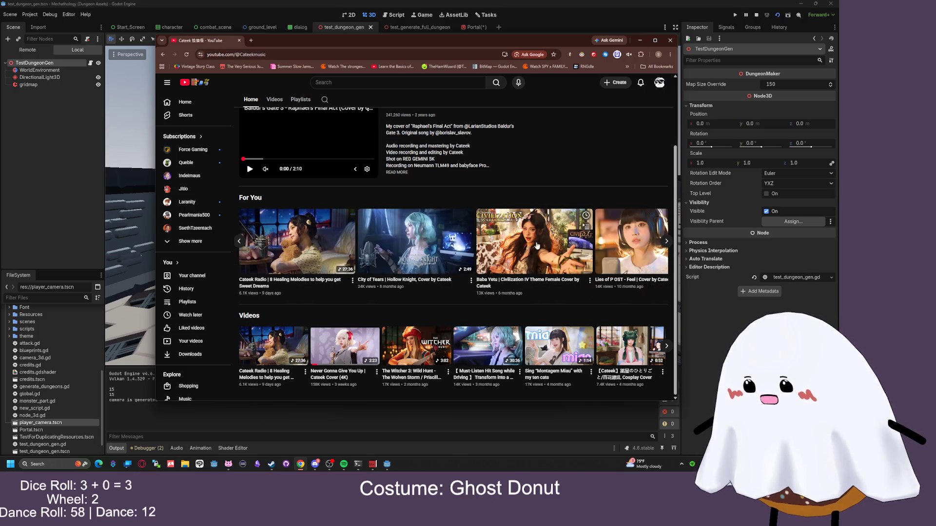
click(667, 240)
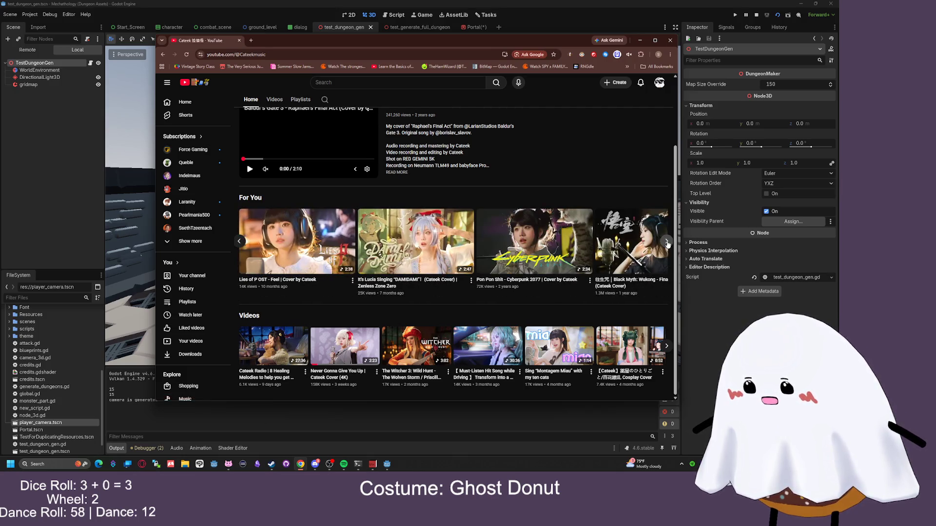
click(666, 243)
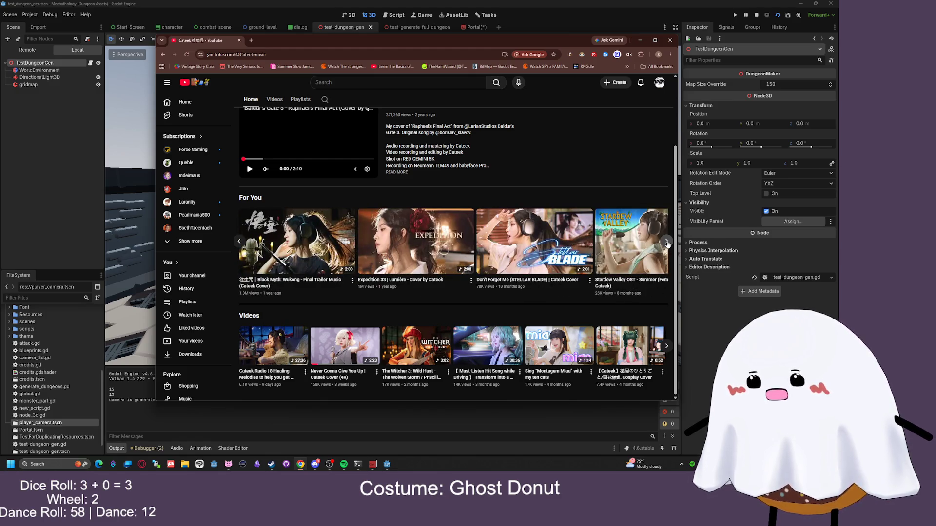
click(666, 242)
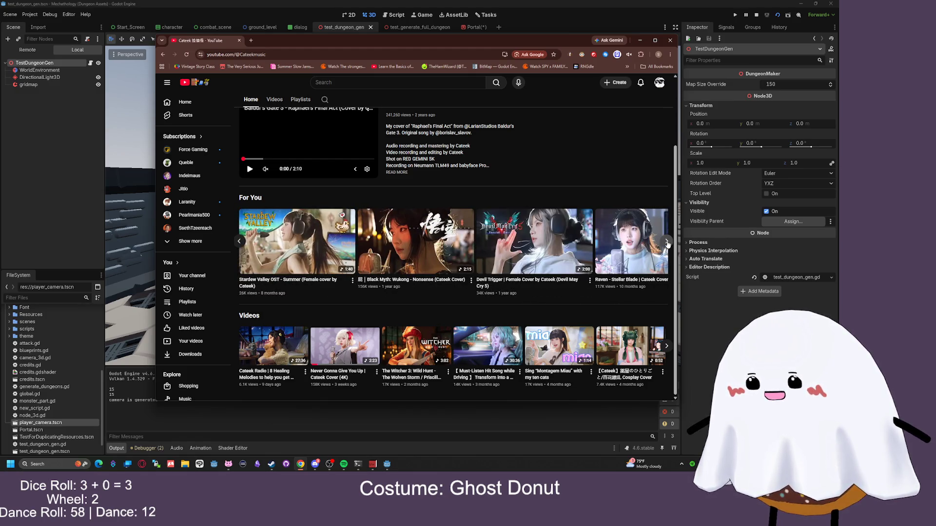
click(667, 242)
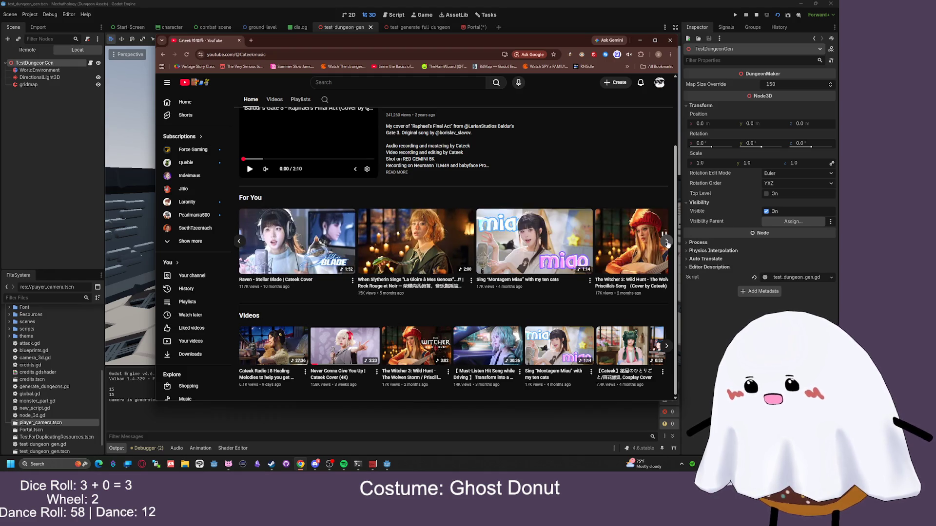
click(552, 249)
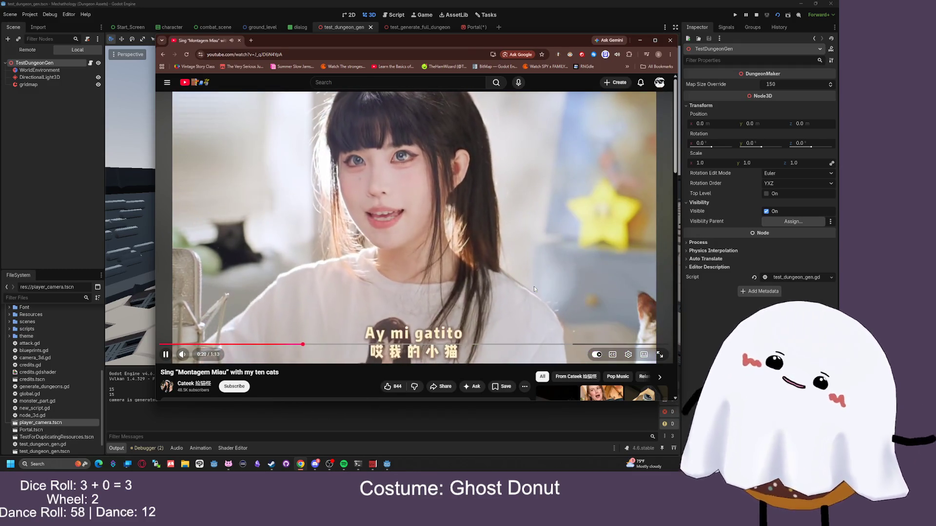
click(537, 263)
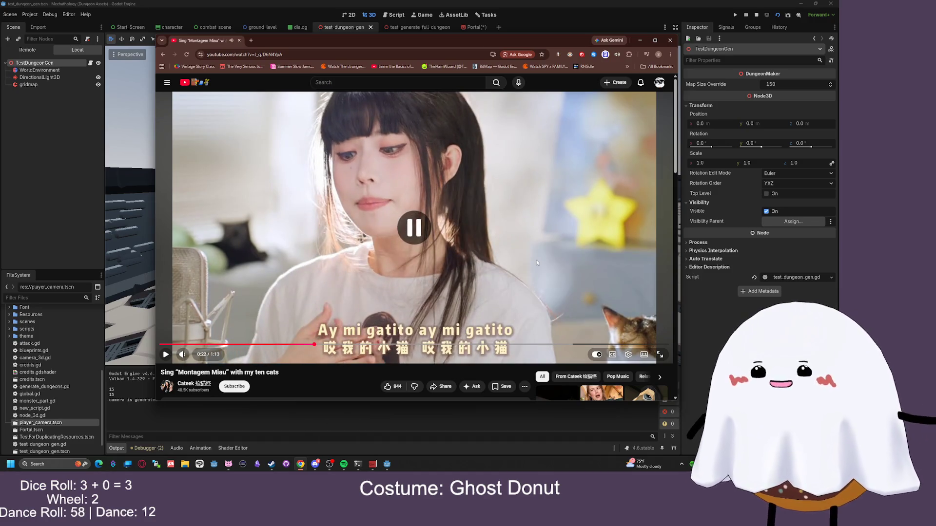
On the channel home page, browse the For You row and preview its first video
click(197, 382)
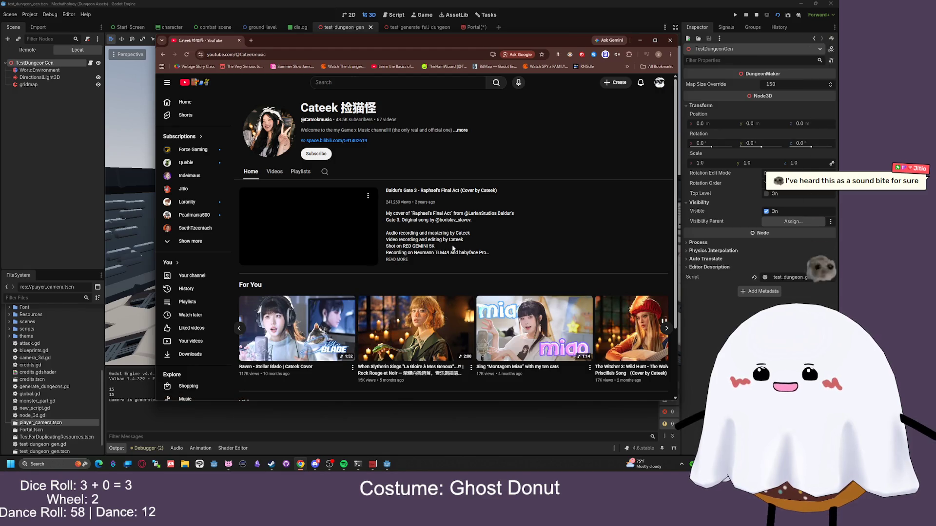
scroll(649, 229, down, 2)
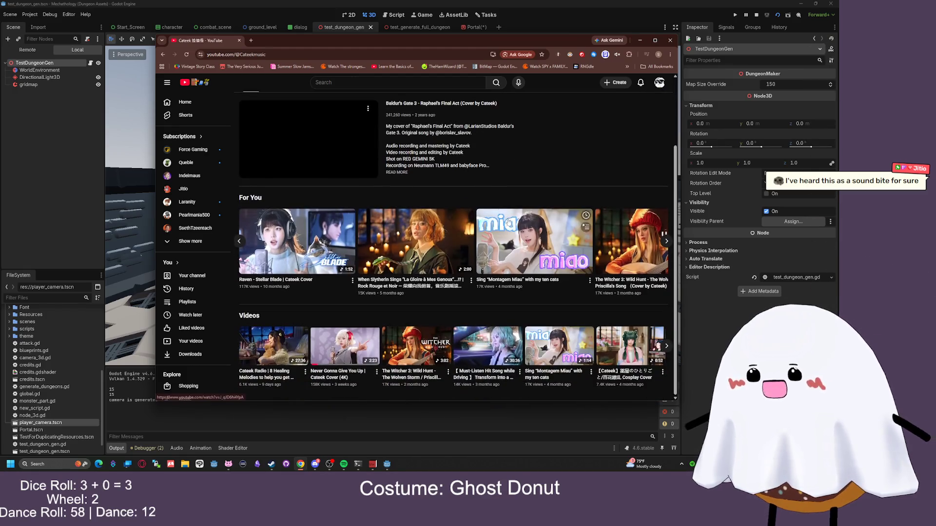
click(664, 241)
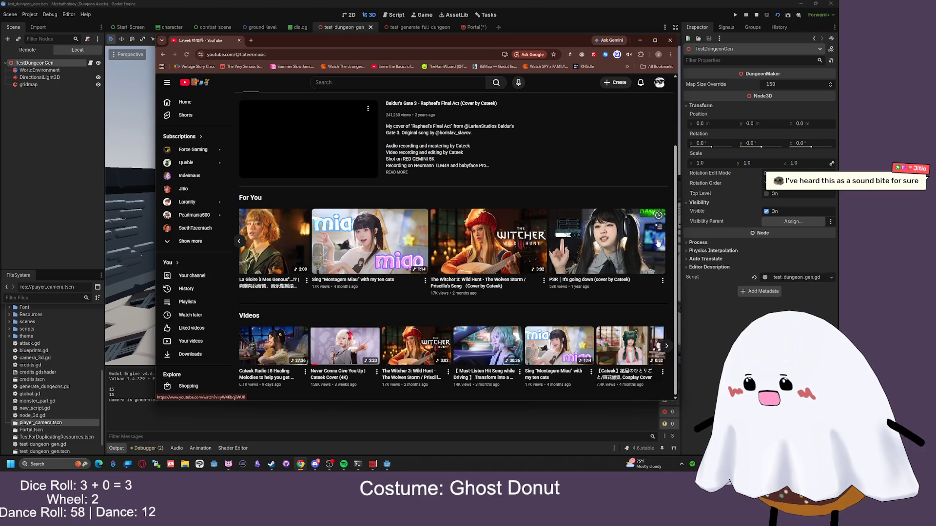
click(241, 247)
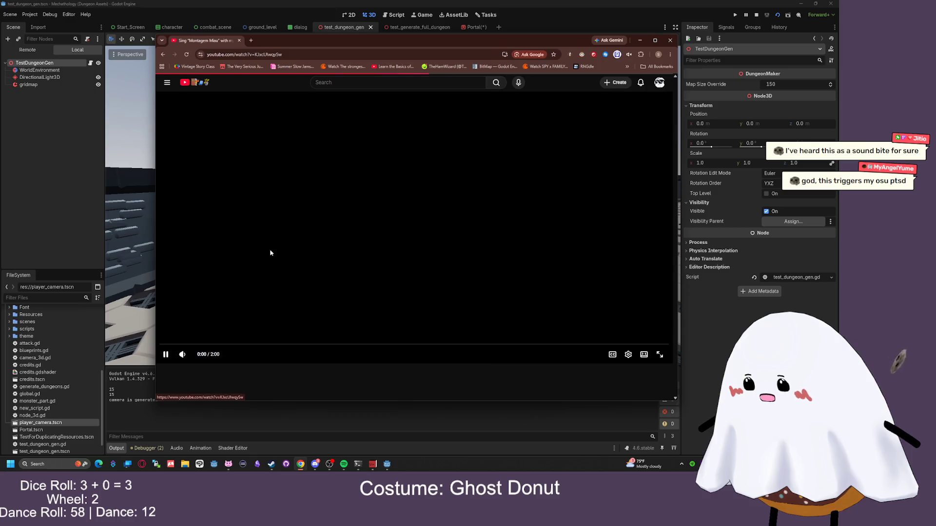
key(alt+Left)
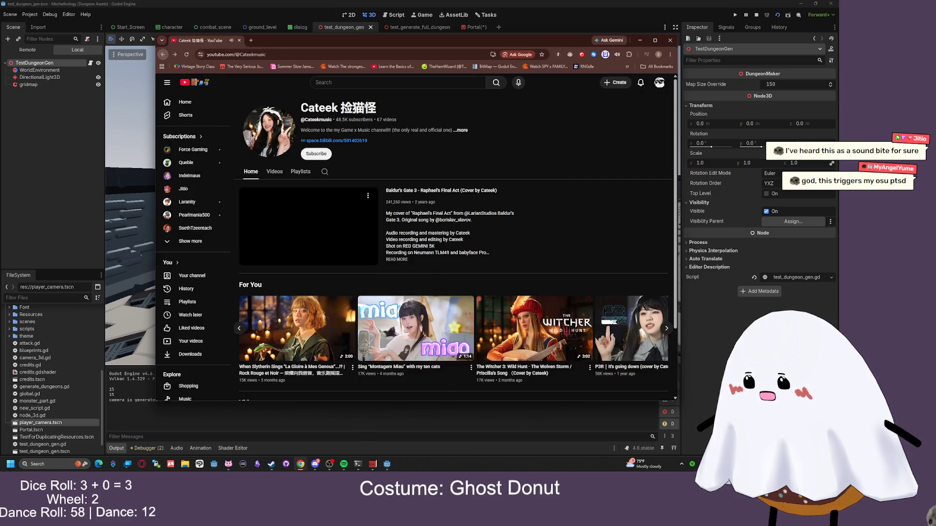
scroll(424, 247, down, 2)
click(665, 241)
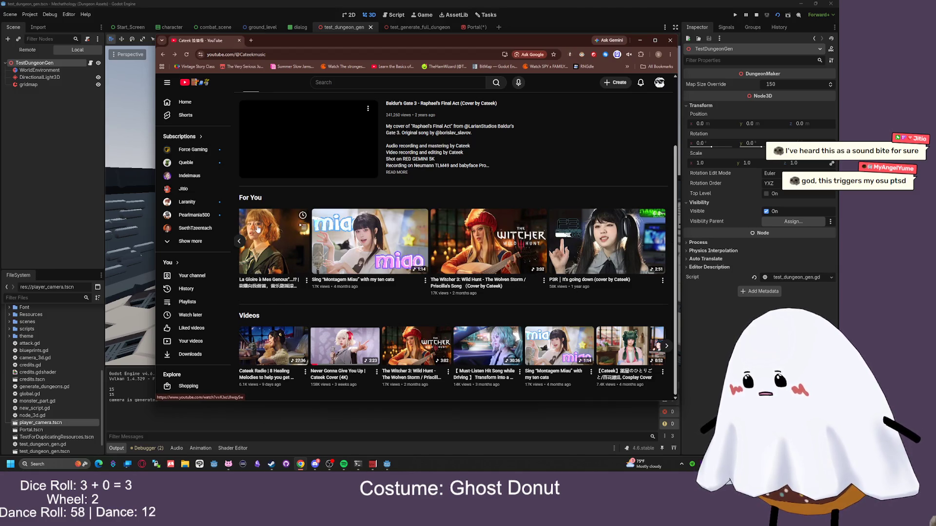
Open the channel's Videos list and play the Expedition 33 Gestral Merchant cover
scroll(258, 229, up, 1)
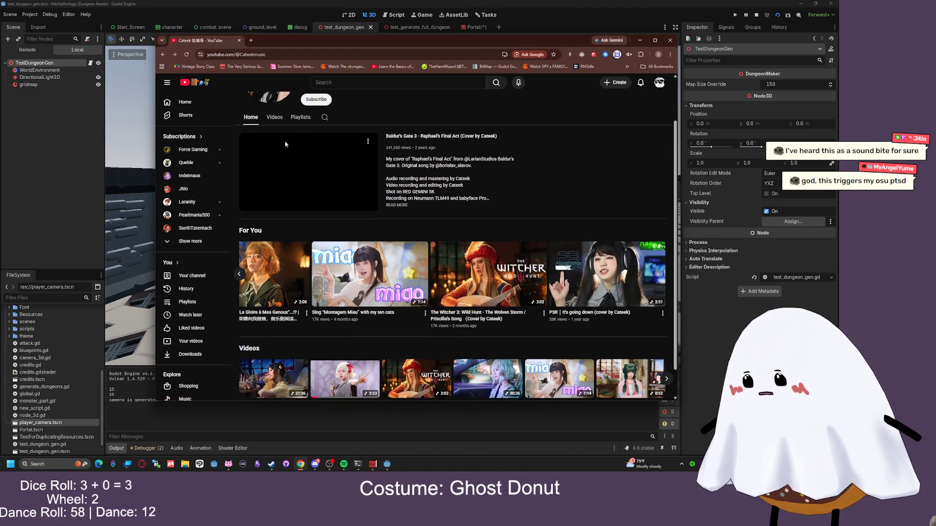
scroll(285, 144, up, 2)
click(275, 159)
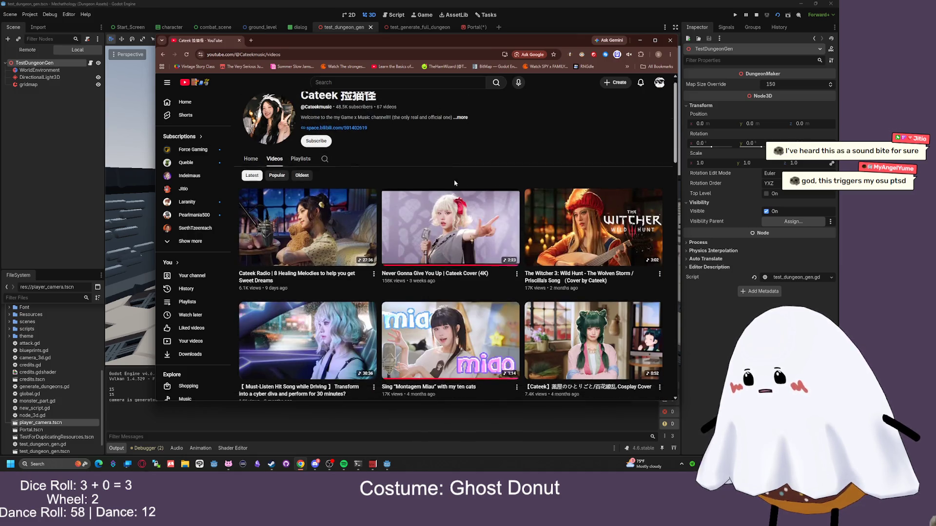
scroll(454, 183, down, 5)
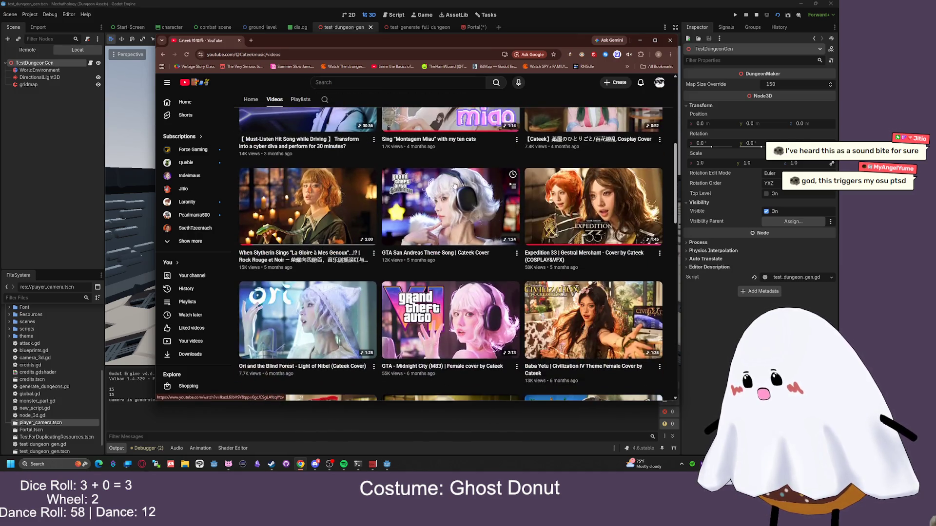
scroll(595, 187, down, 3)
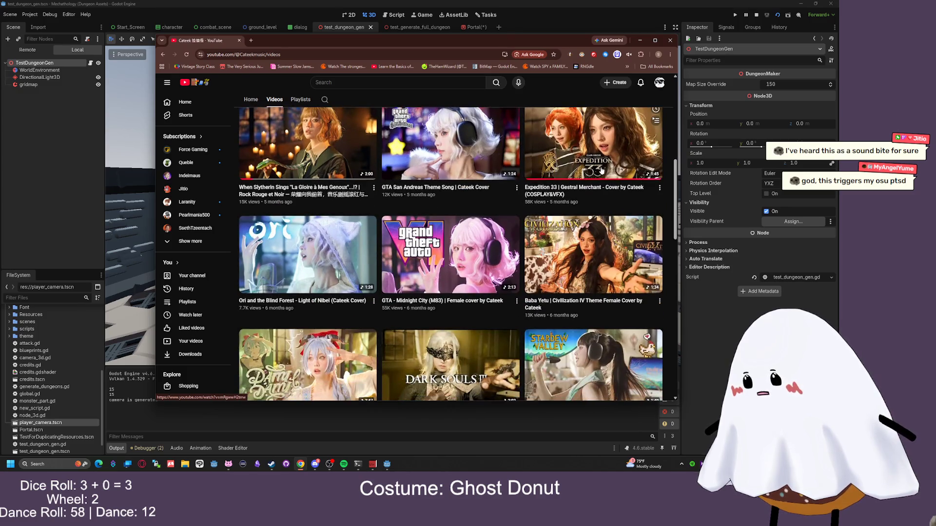
click(592, 147)
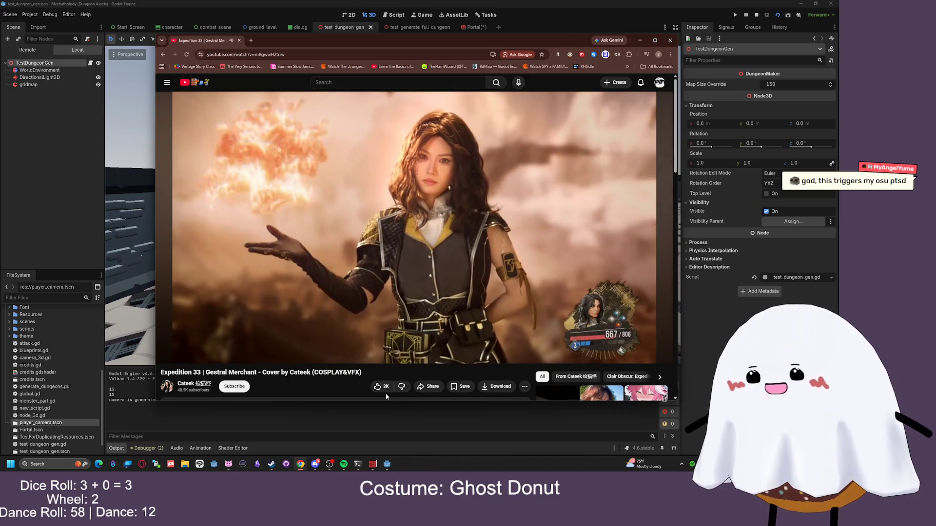
Subscribe to the channel and close the browser window
mouse_move(250, 360)
click(234, 386)
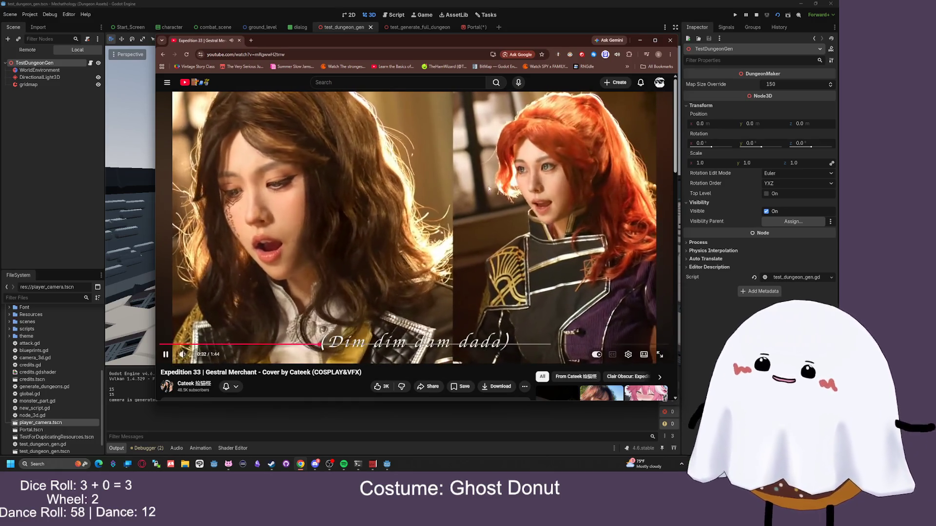
click(671, 42)
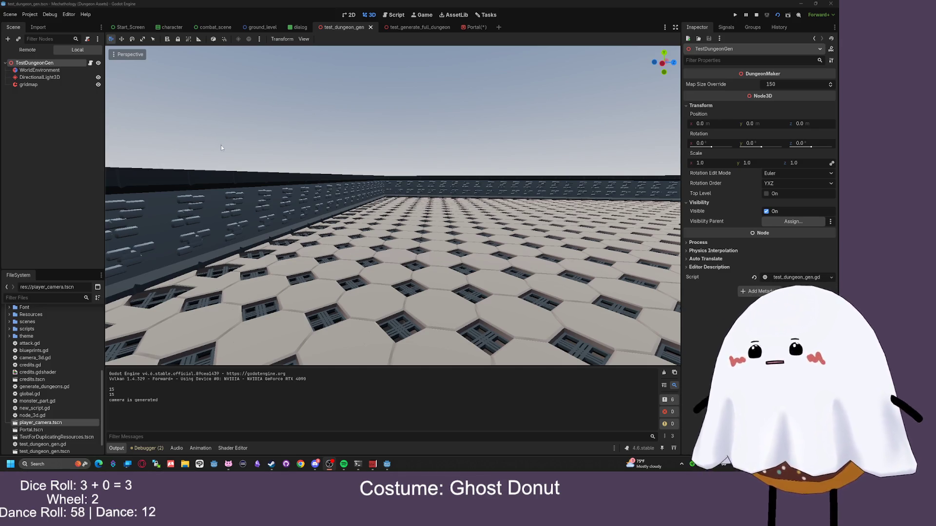
key(w)
key(e)
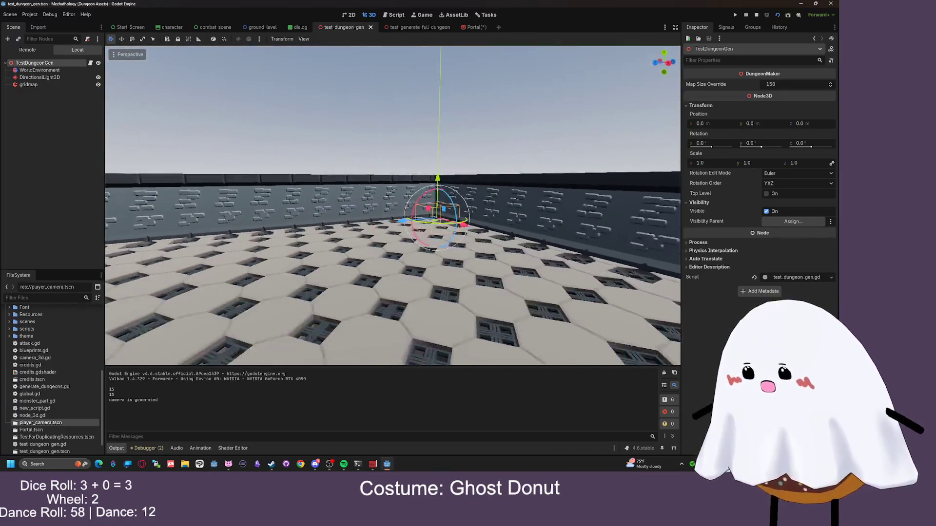
key(s)
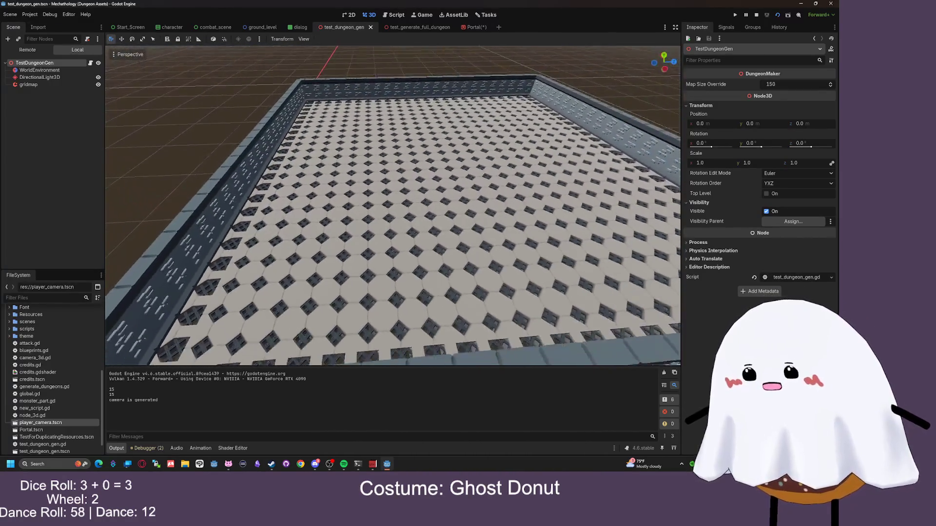
key(s)
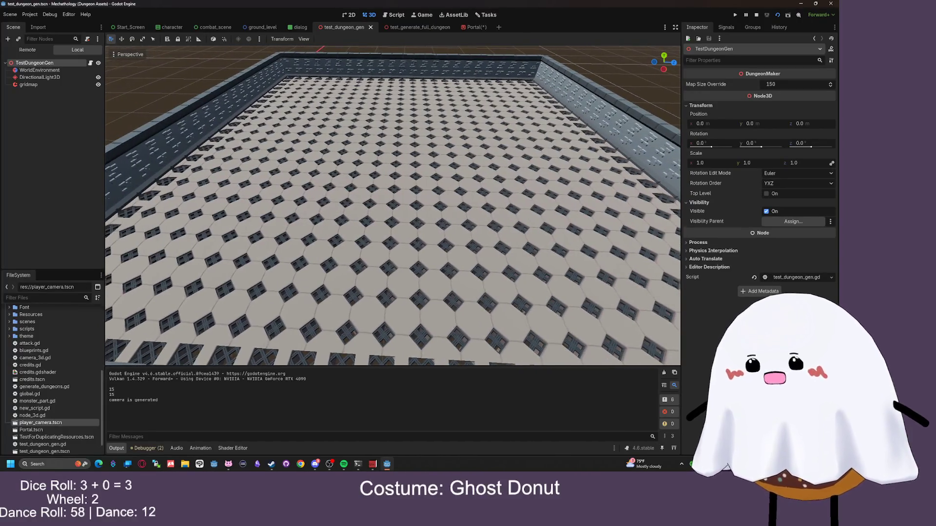
key(w)
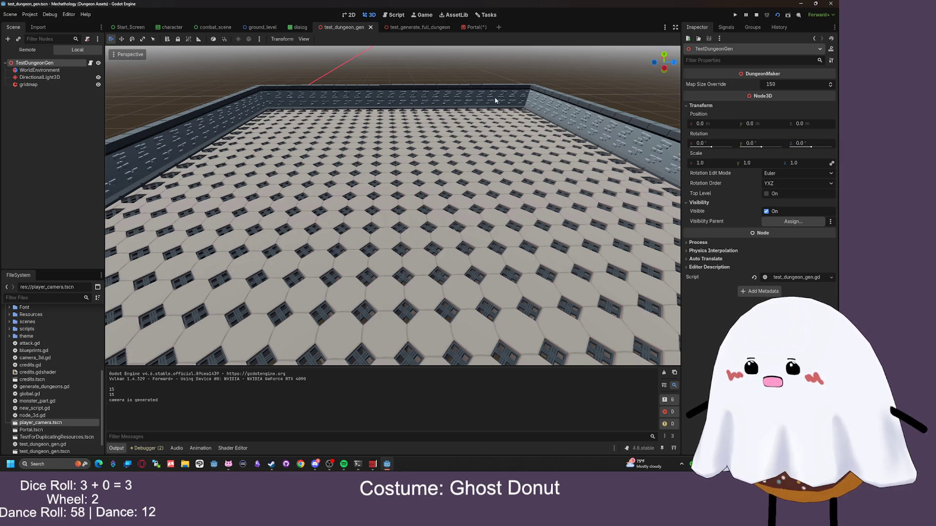
mouse_move(441, 32)
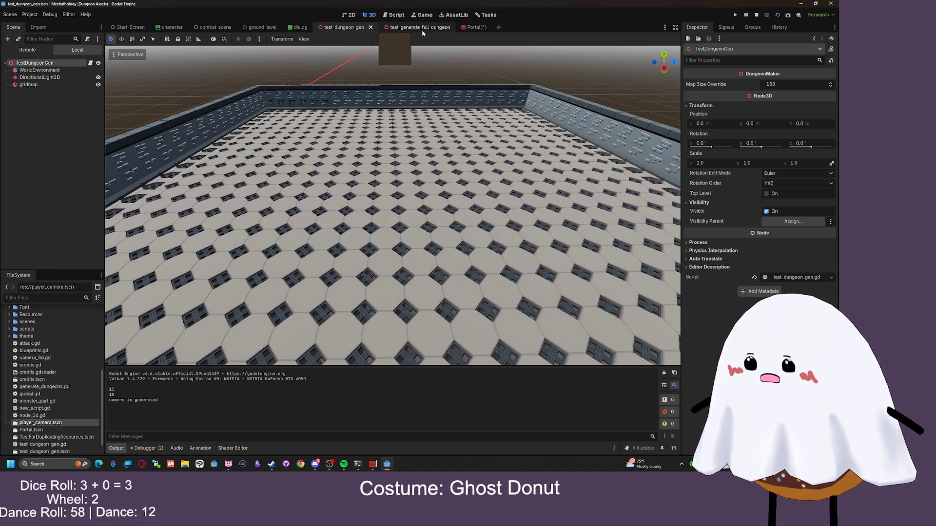
Switch to the Portal scene and open the sprite's node_3d.gd script
click(473, 27)
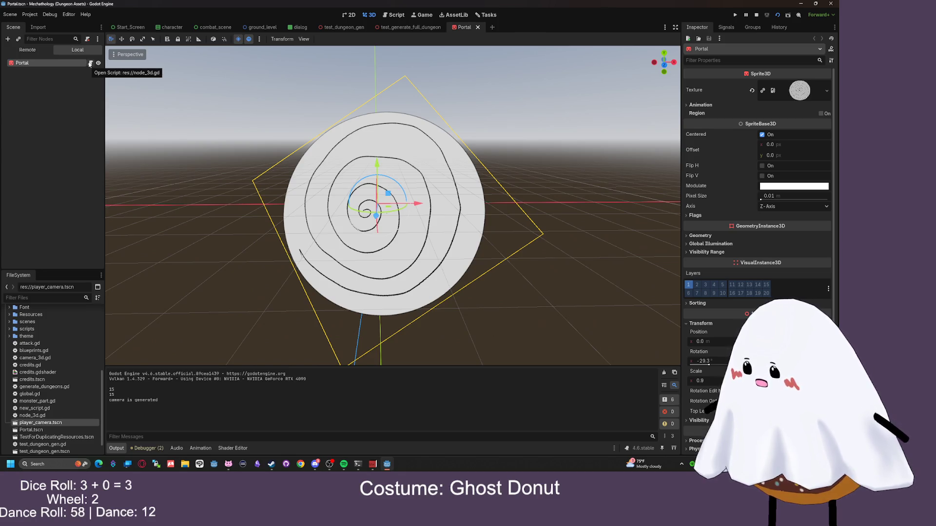
click(89, 63)
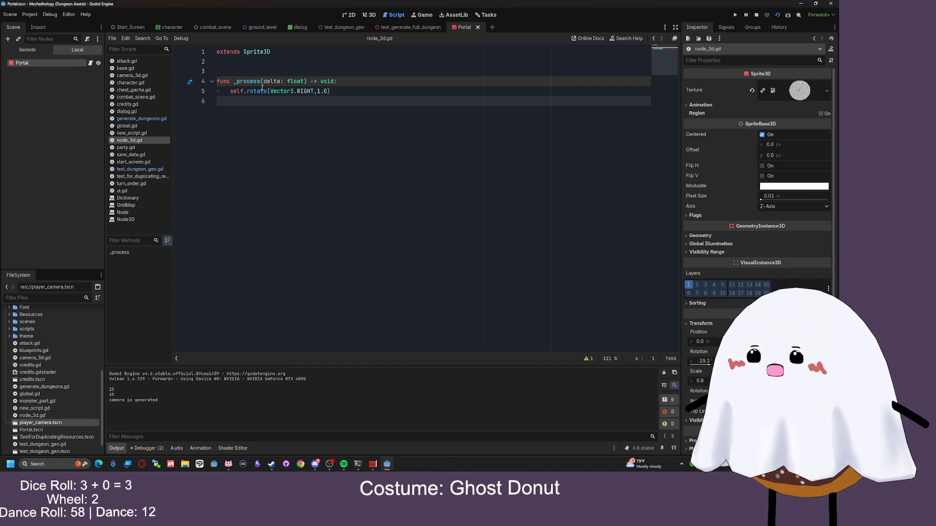
Run the Portal scene twice, stopping each run, then return to the 3D view
mouse_move(217, 101)
mouse_down()
mouse_move(214, 72)
mouse_move(211, 83)
mouse_up()
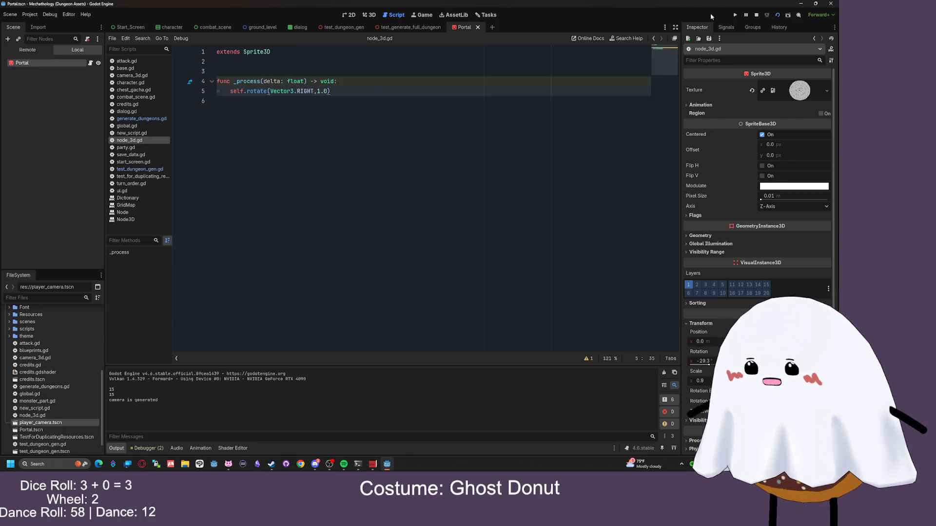
click(777, 15)
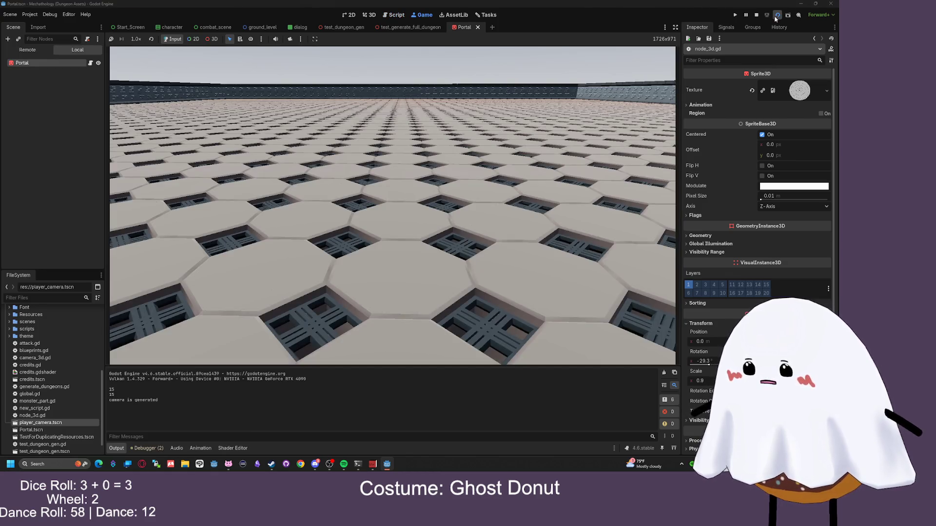
click(756, 15)
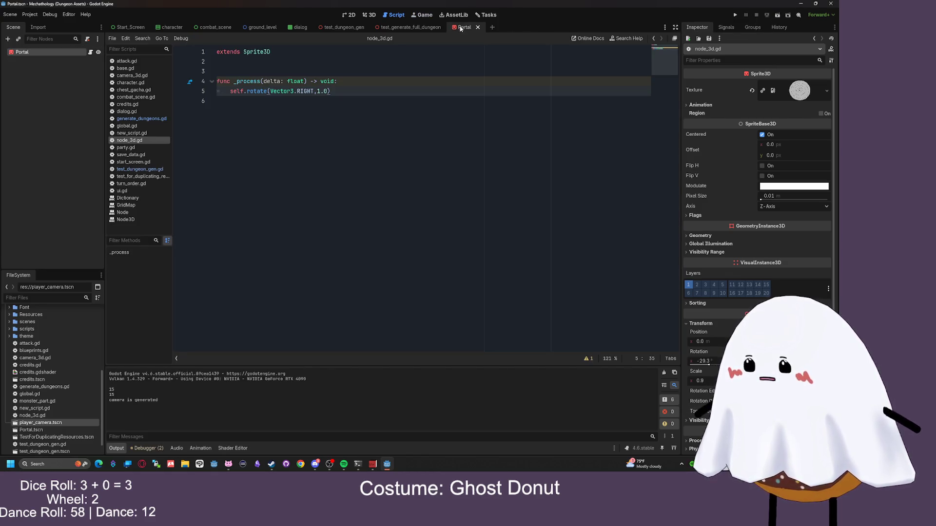
click(777, 14)
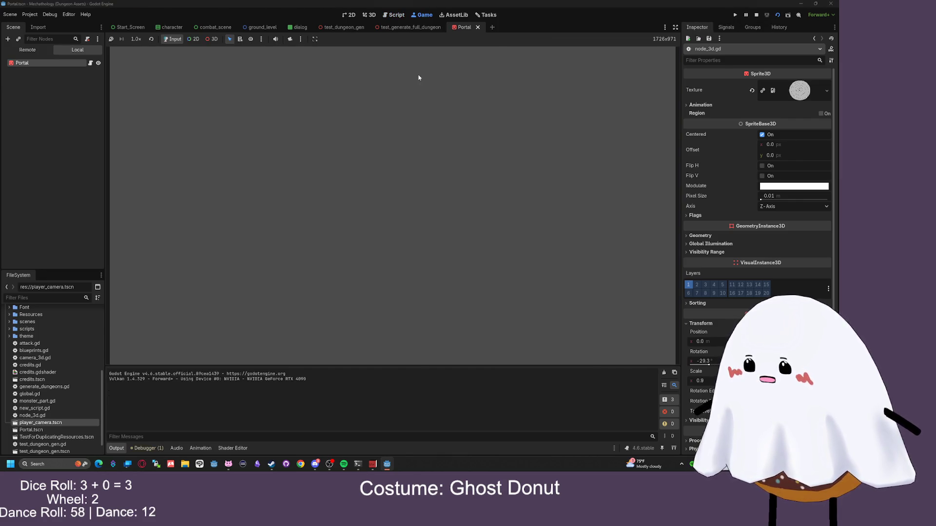
click(757, 15)
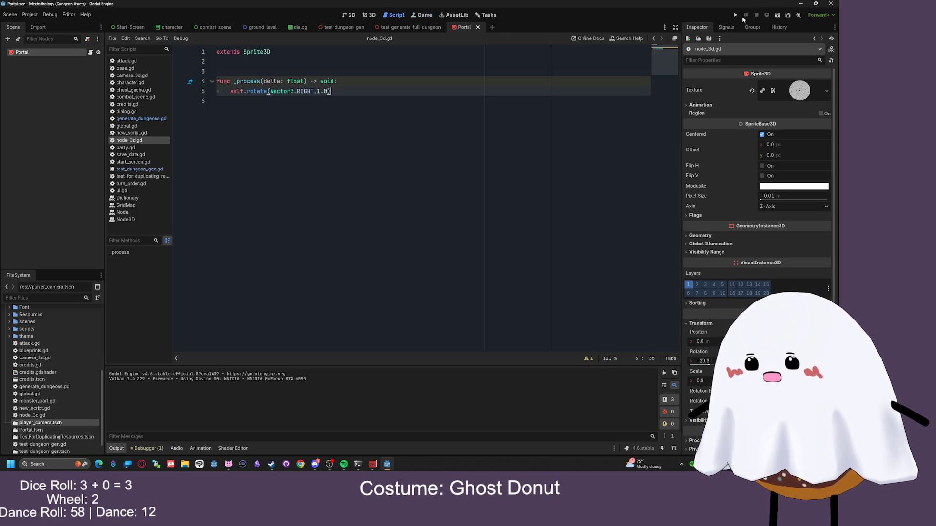
click(372, 15)
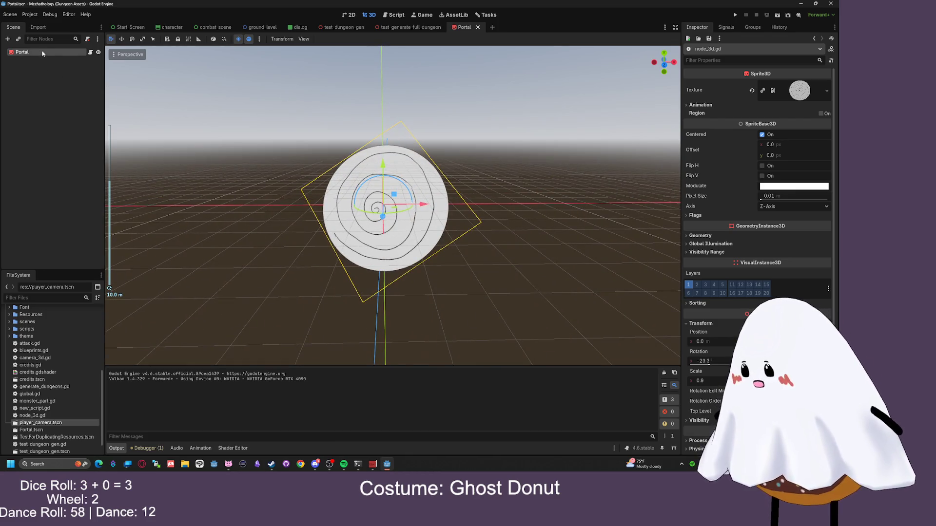
Add a Camera3D as a child of the Portal node
key(ctrl+a)
text(camera)
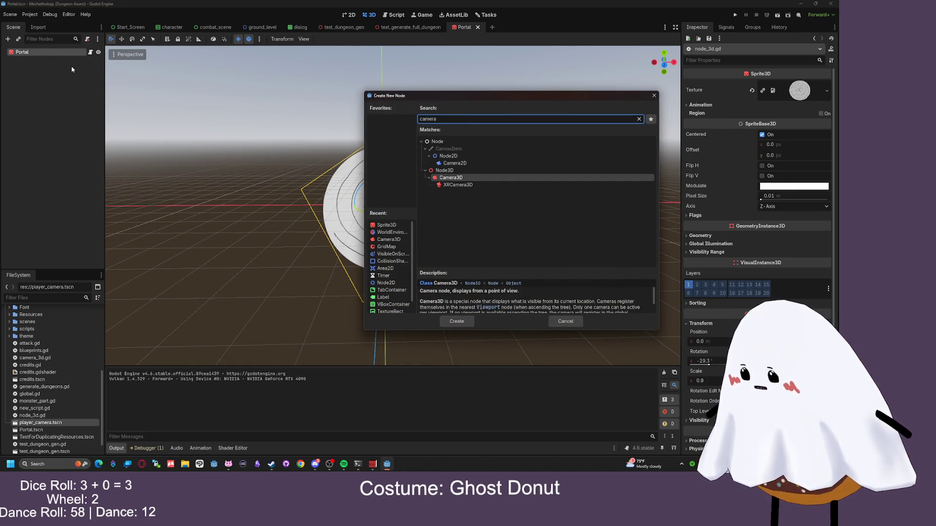
key(Return)
Move the camera about 4.2 units back along Z and raise it, then test-run the scene
mouse_move(390, 244)
mouse_down()
mouse_move(331, 215)
mouse_move(505, 257)
mouse_up()
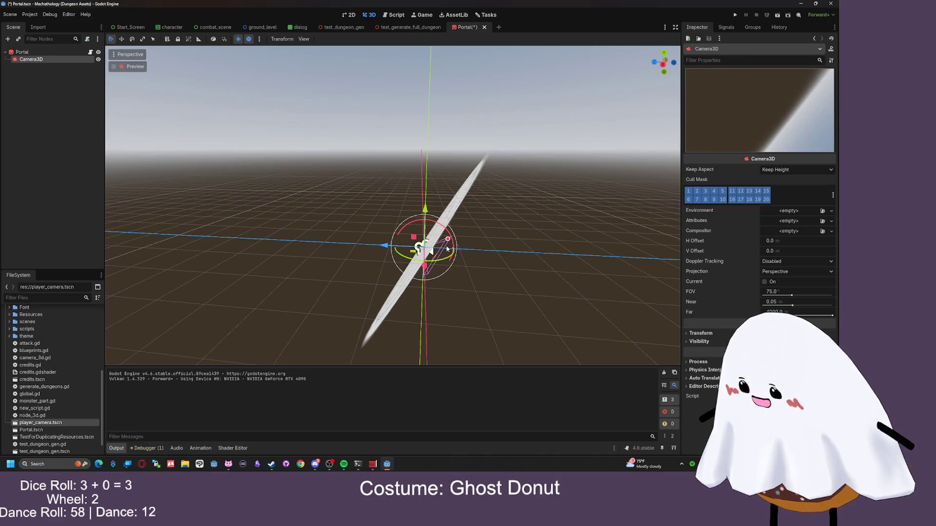
click(121, 41)
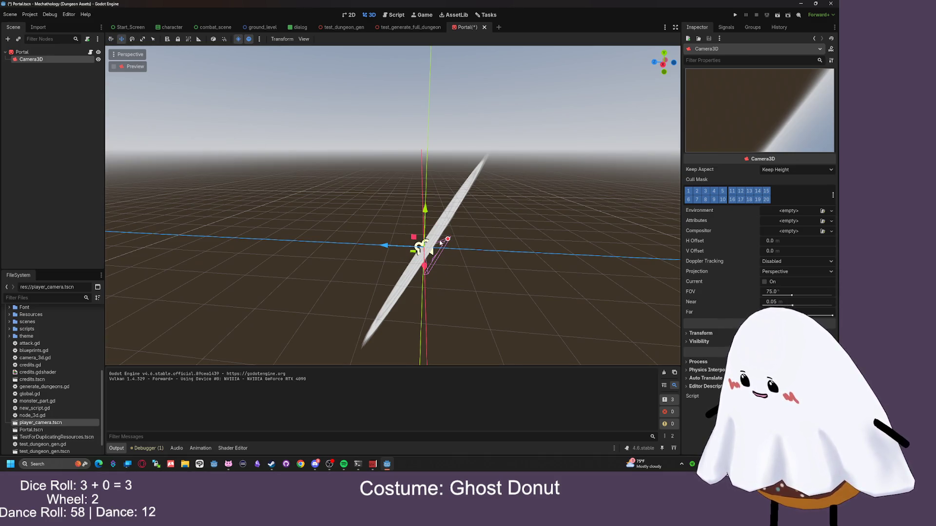
drag(384, 246, 212, 239)
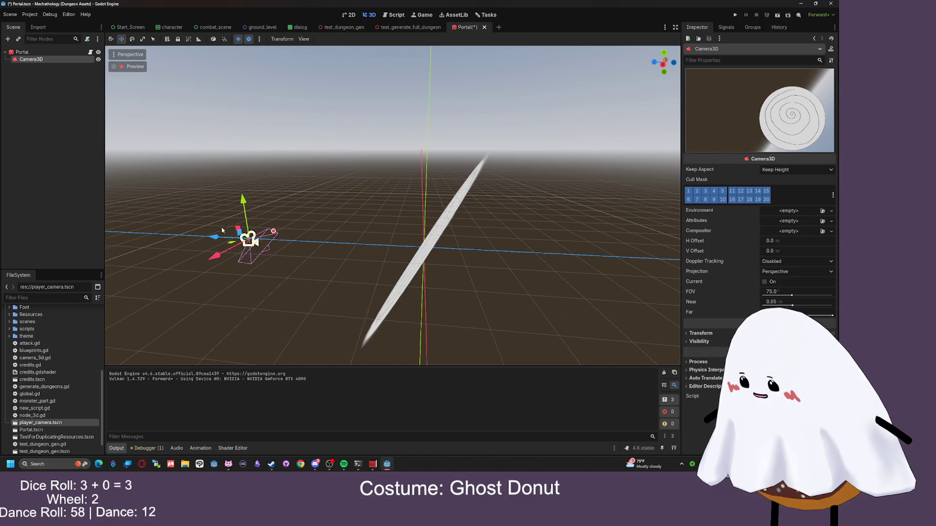
drag(248, 199, 245, 141)
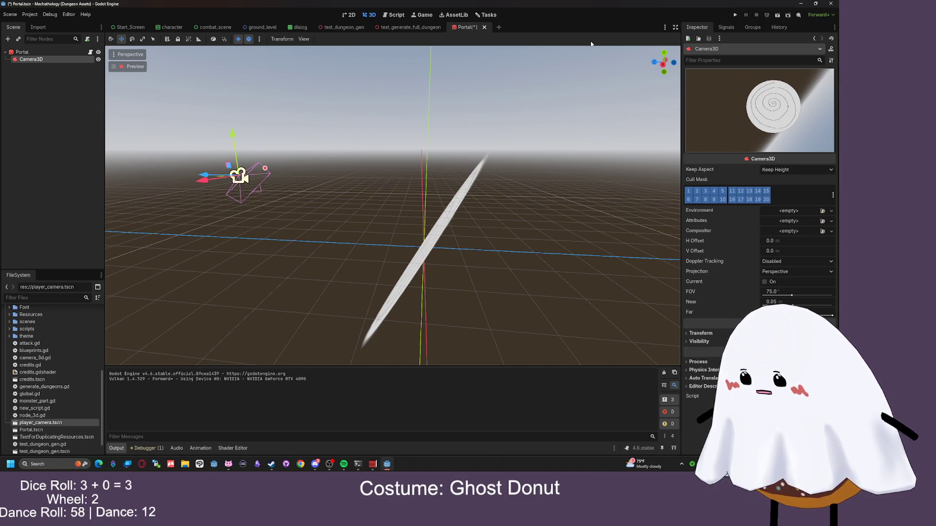
click(779, 15)
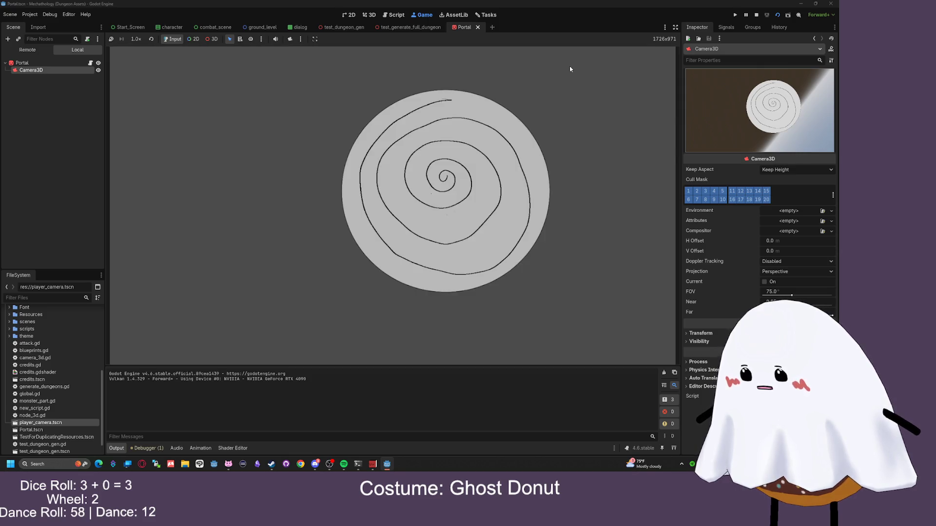
click(757, 15)
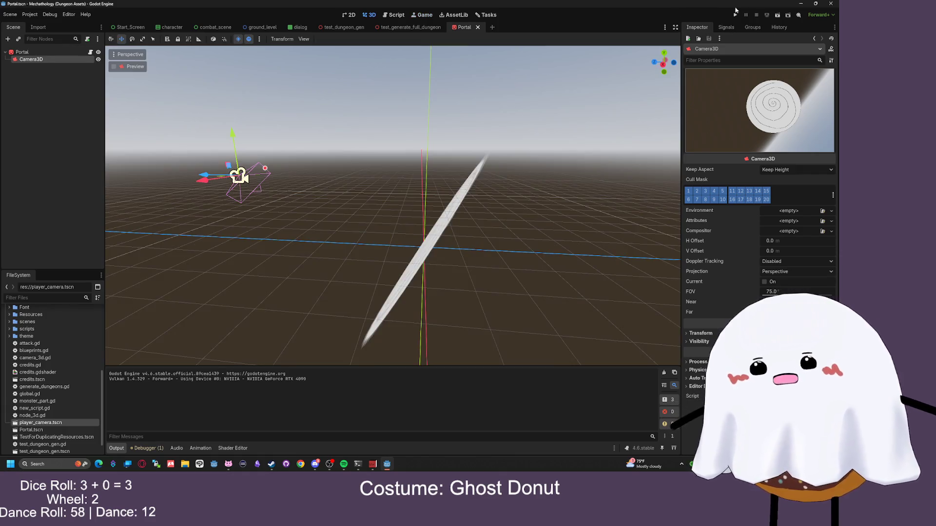
Replace Vector3.RIGHT with self.y in line 5's rotate call and test-run the scene
click(394, 14)
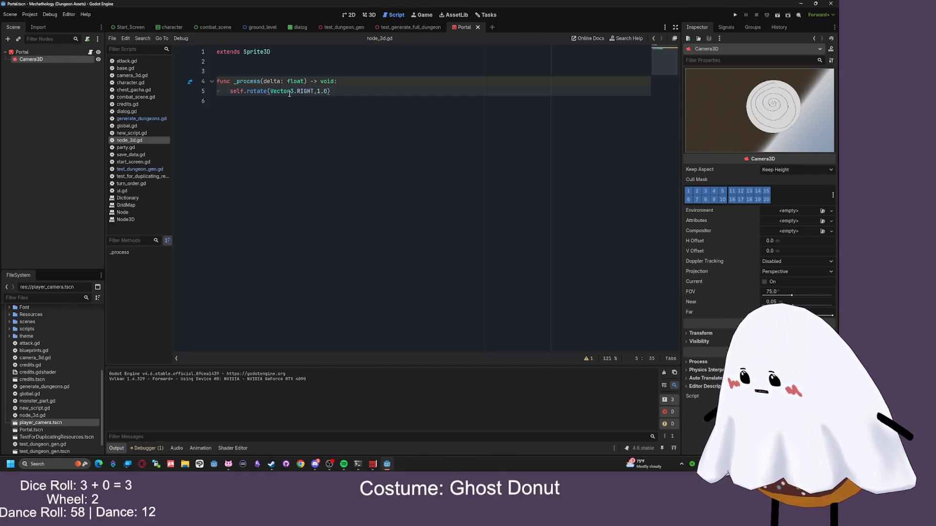
drag(313, 91, 270, 91)
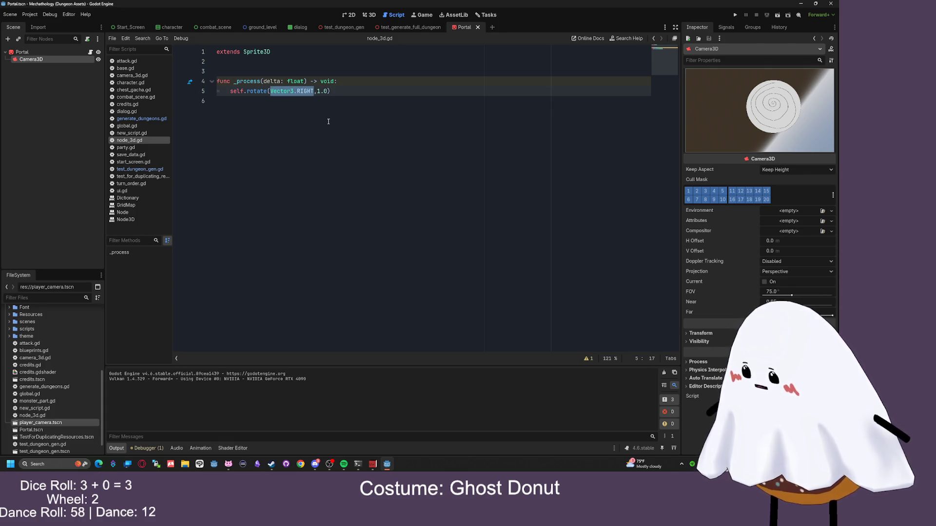
key(BackSpace)
text(self.)
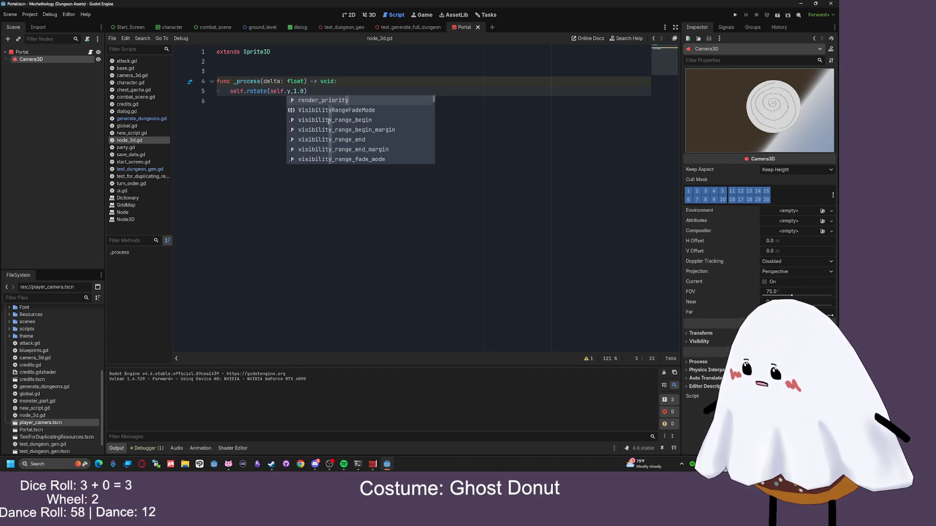
text(y)
click(319, 106)
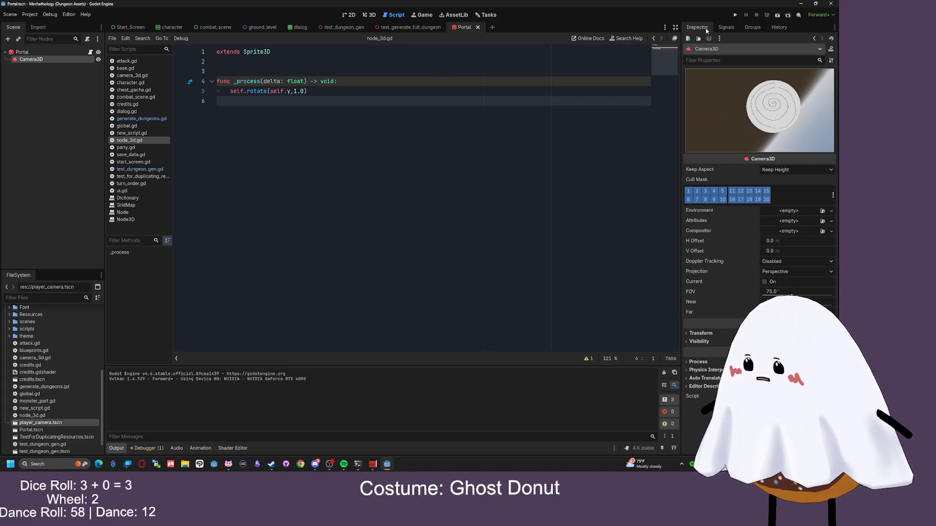
click(778, 15)
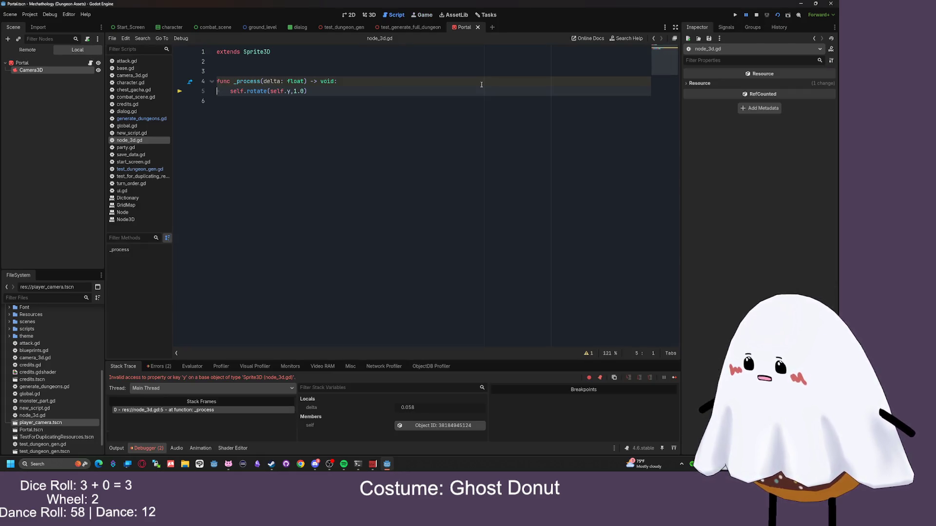
Delete the whole rotate call from line 5, leaving _process empty
drag(287, 91, 270, 91)
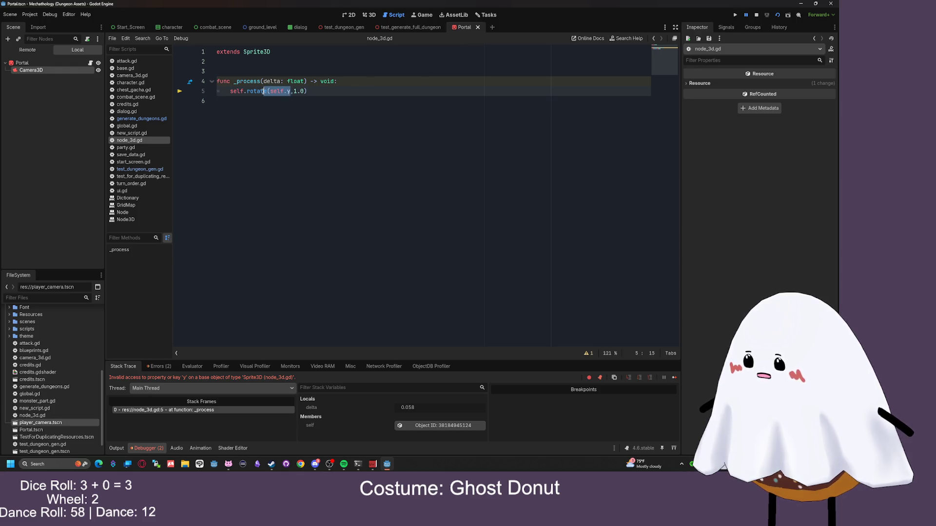
key(BackSpace)
click(300, 119)
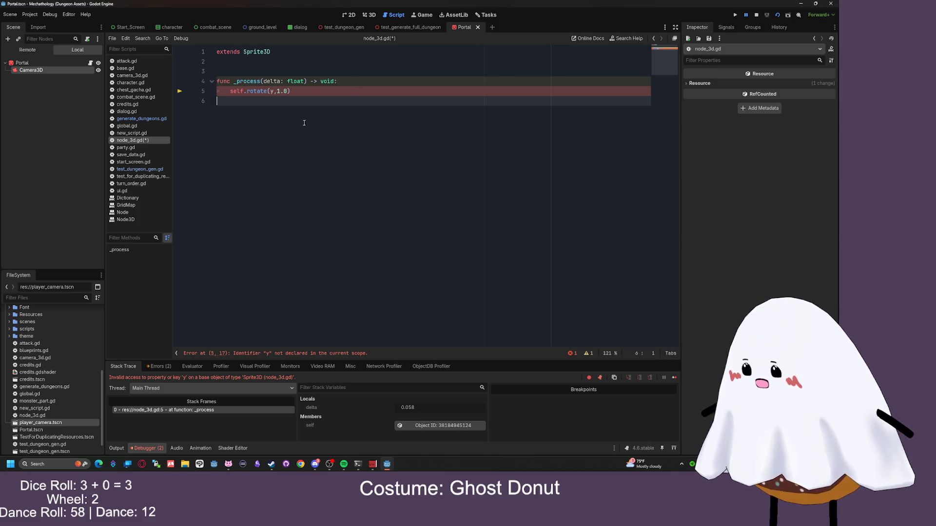
click(273, 91)
key(BackSpace)
key(BackSpace)
key(BackSpace)
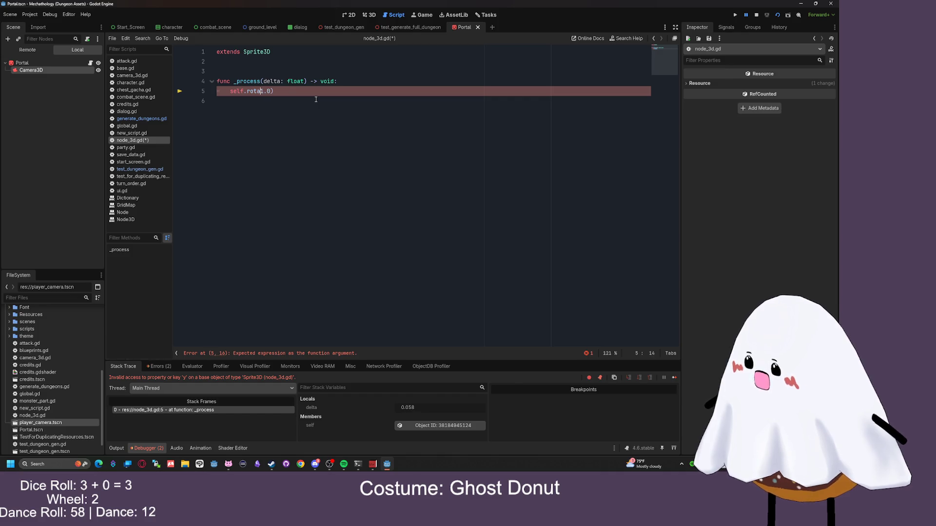
mouse_move(295, 92)
mouse_down()
mouse_move(208, 84)
mouse_move(205, 92)
mouse_up()
key(BackSpace)
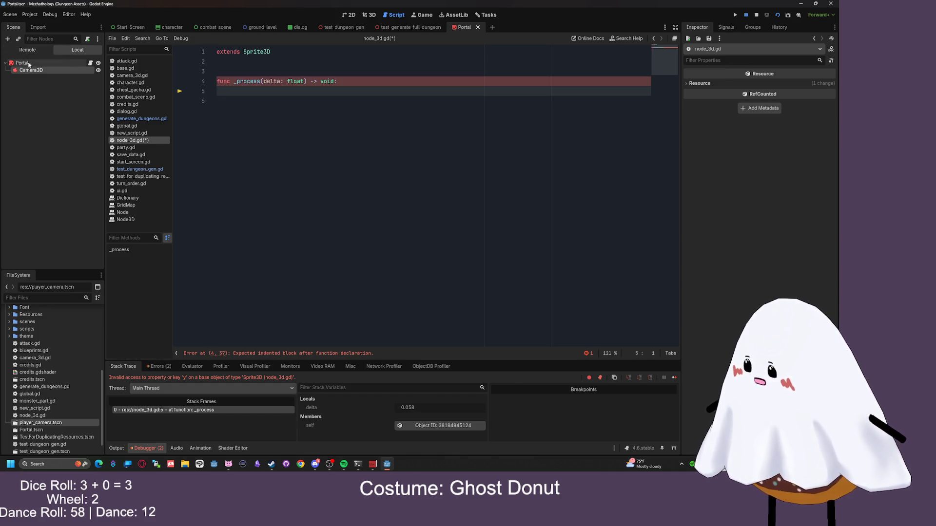
click(32, 71)
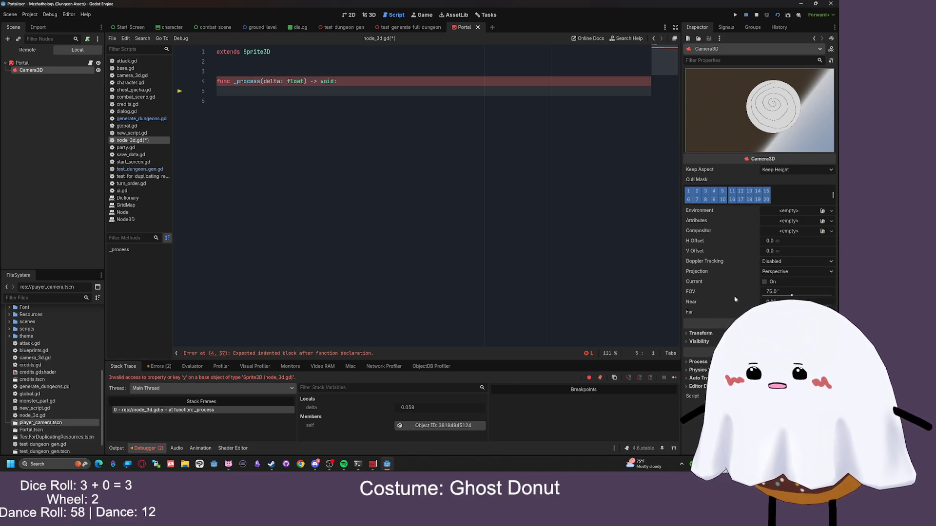
Expand the Camera3D's Transform section in the Inspector
click(709, 333)
scroll(721, 317, down, 1)
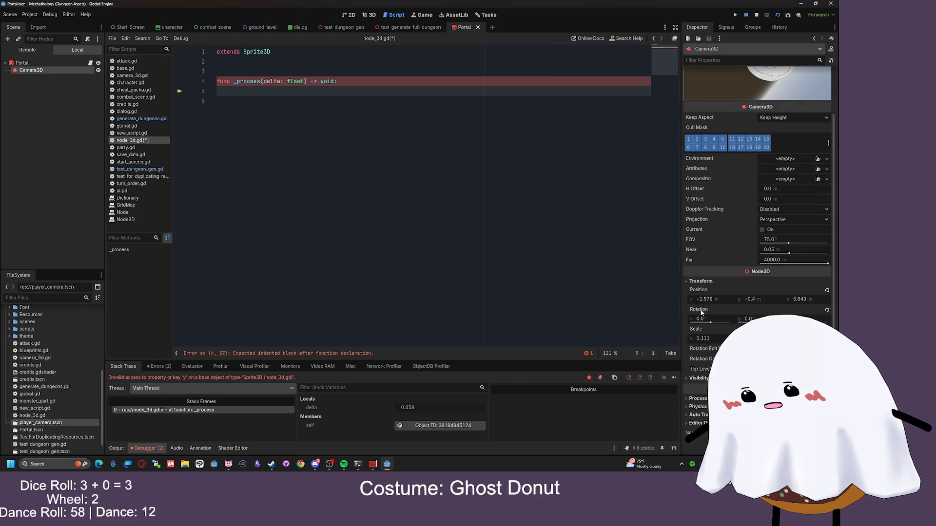
mouse_move(702, 312)
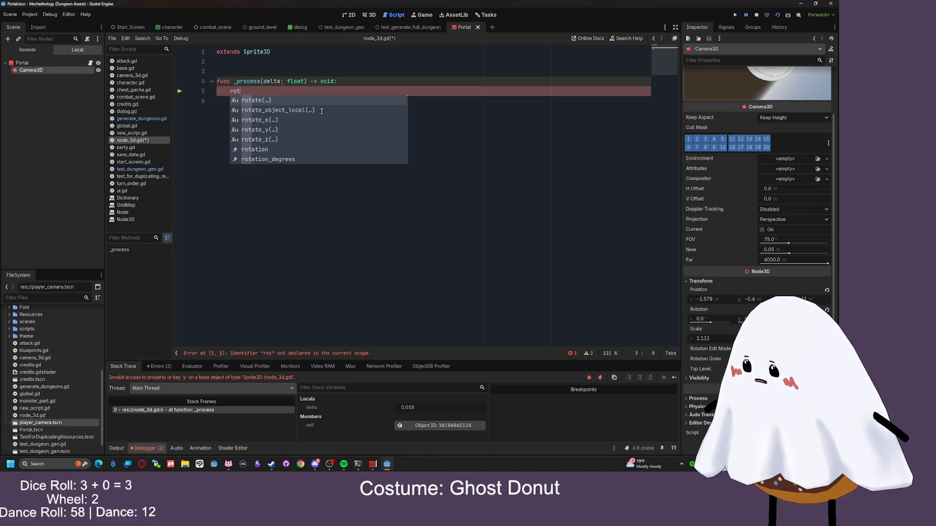
Enter a rotate call with 0,0,5 and 5 arguments on line 5 of node_3d.gd
key(Return)
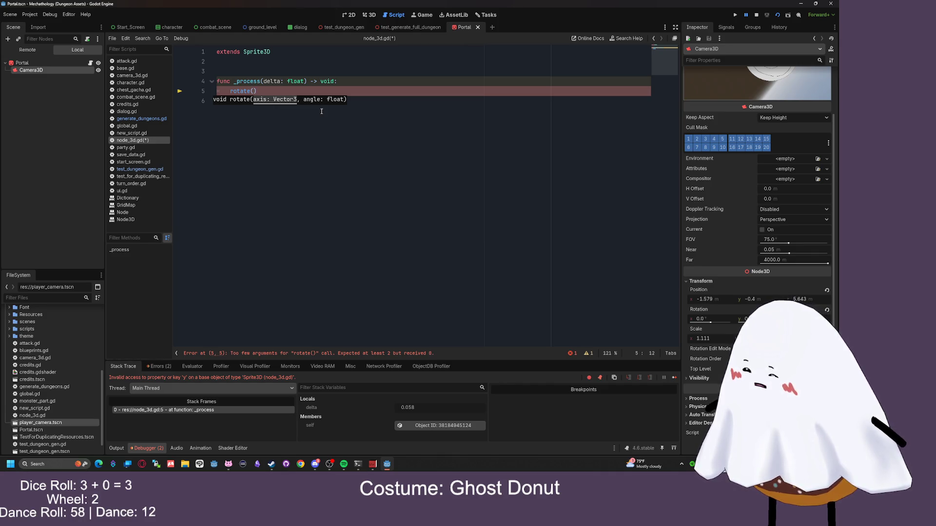
text(y)
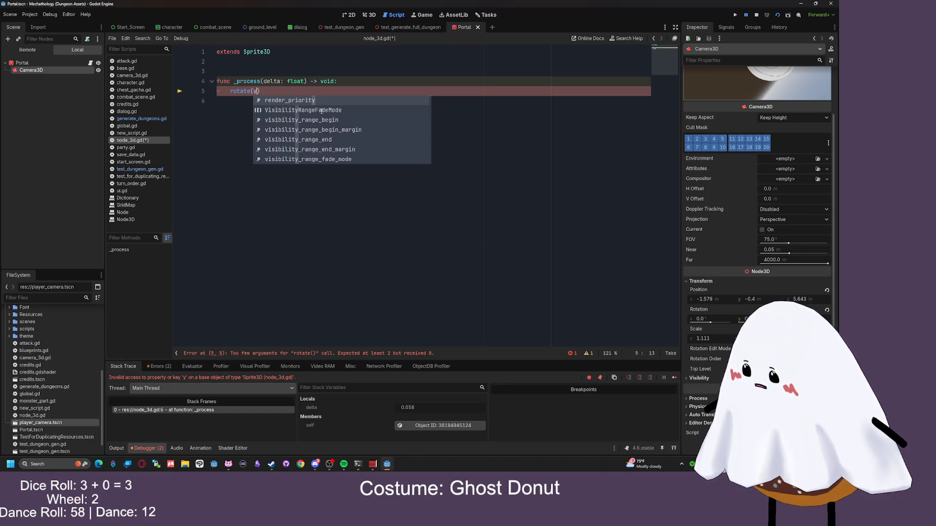
text(,)
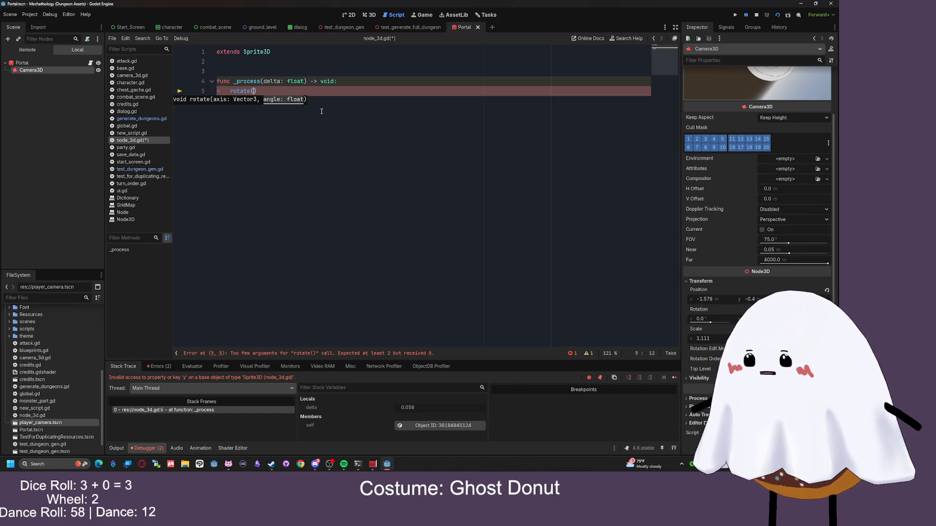
key(BackSpace)
text(0,05)
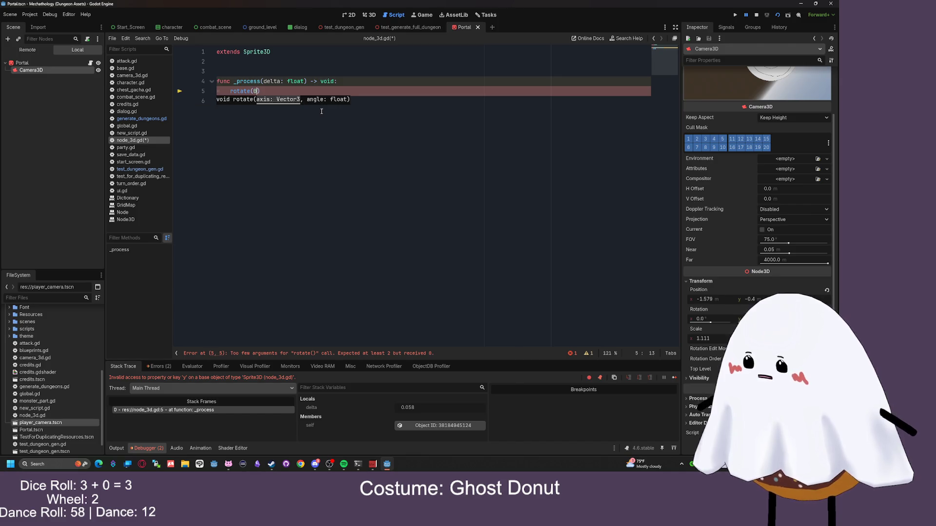
key(BackSpace)
text(,5, )
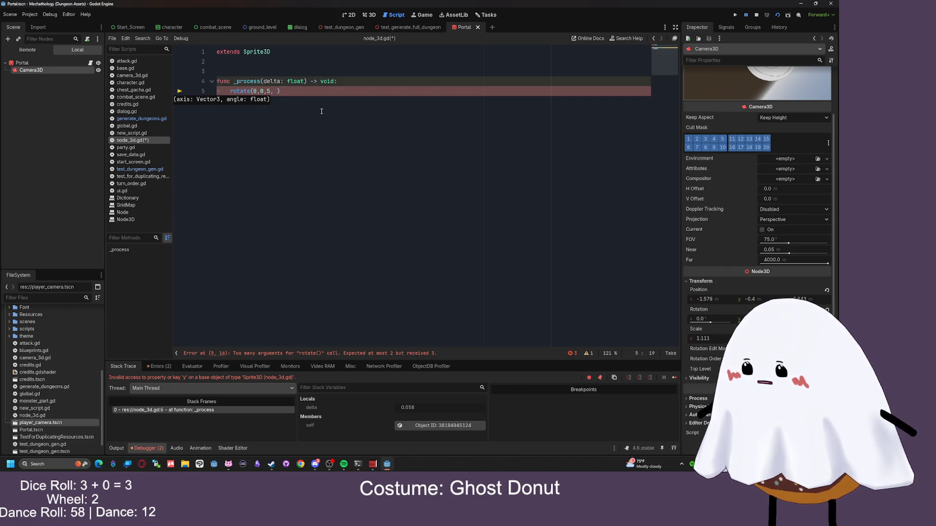
text(5)
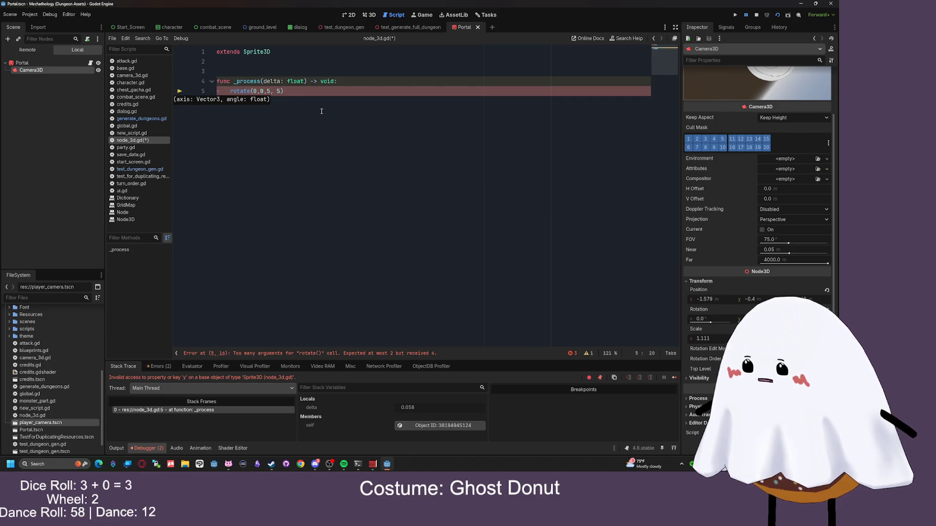
Wrap the values in Vector3() so line 5 reads rotate(Vector3(0,0,5), 5)
click(253, 91)
text(Vector4)
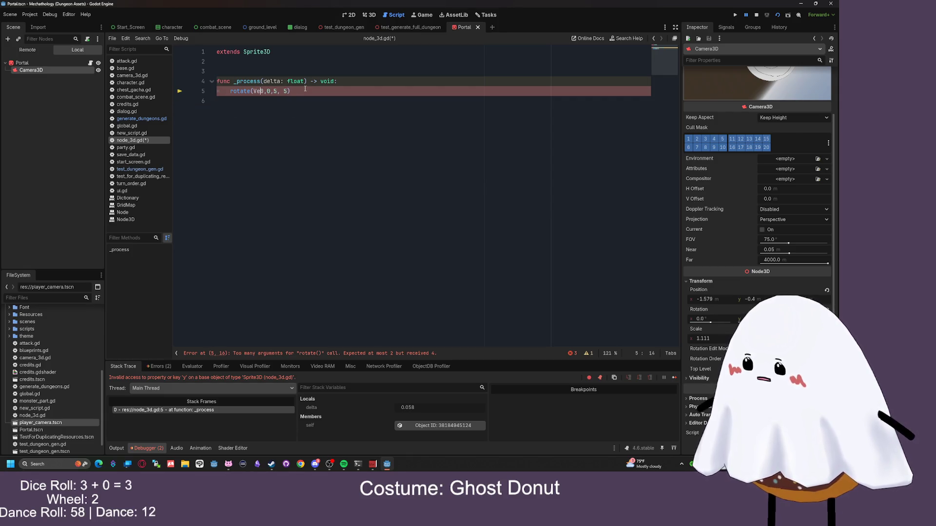
key(BackSpace)
text(3()
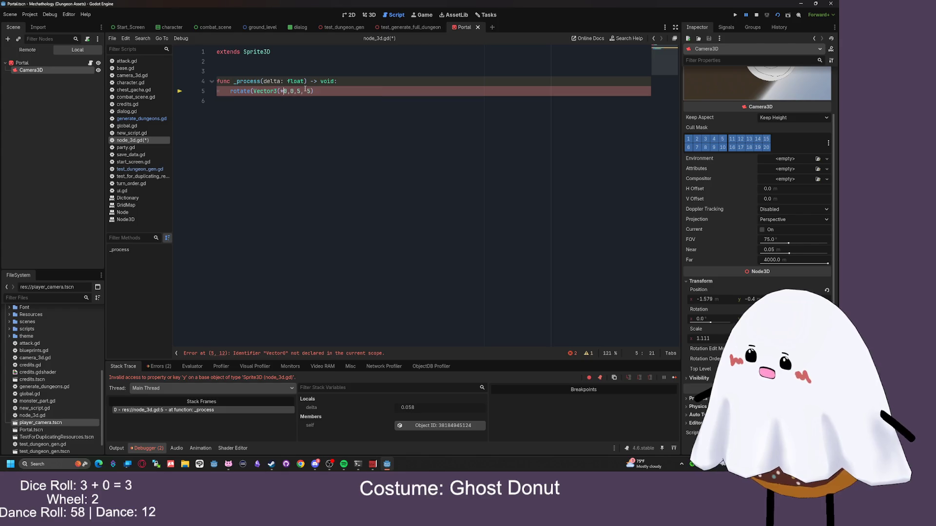
text(,)
click(296, 91)
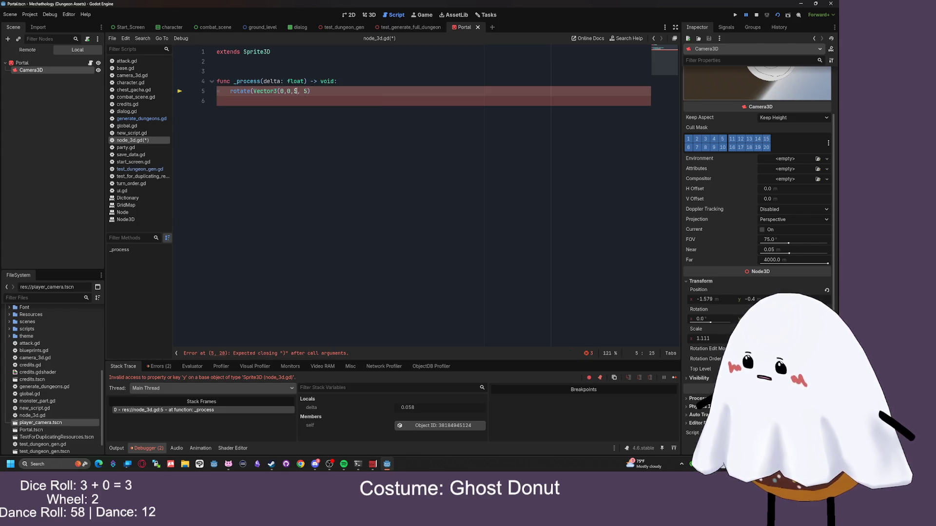
text())
key(Down)
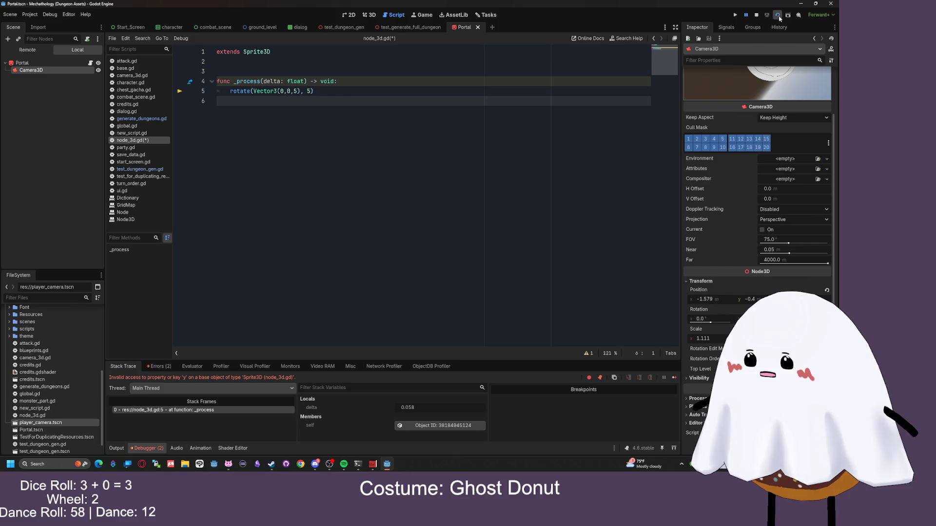
Change the rotate() axis to Vector3(5,5,5) and test-run the portal scene
click(777, 16)
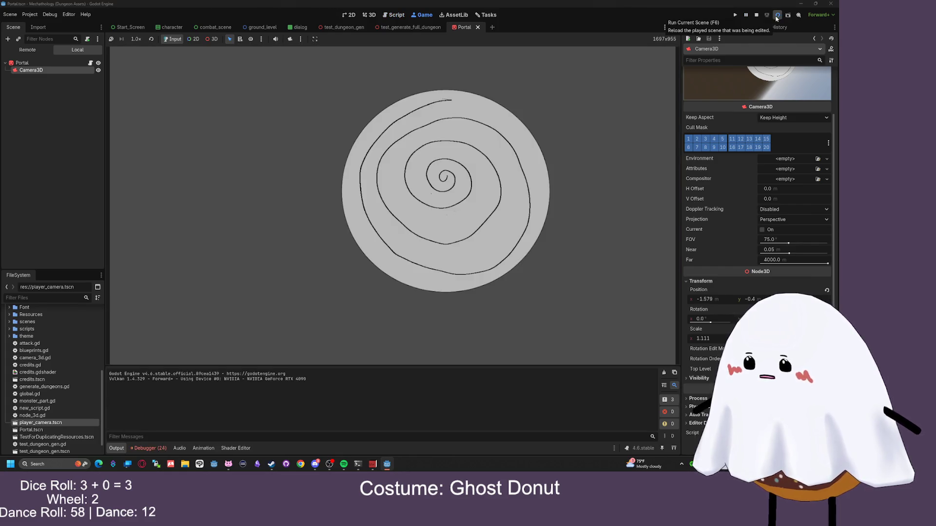
click(756, 15)
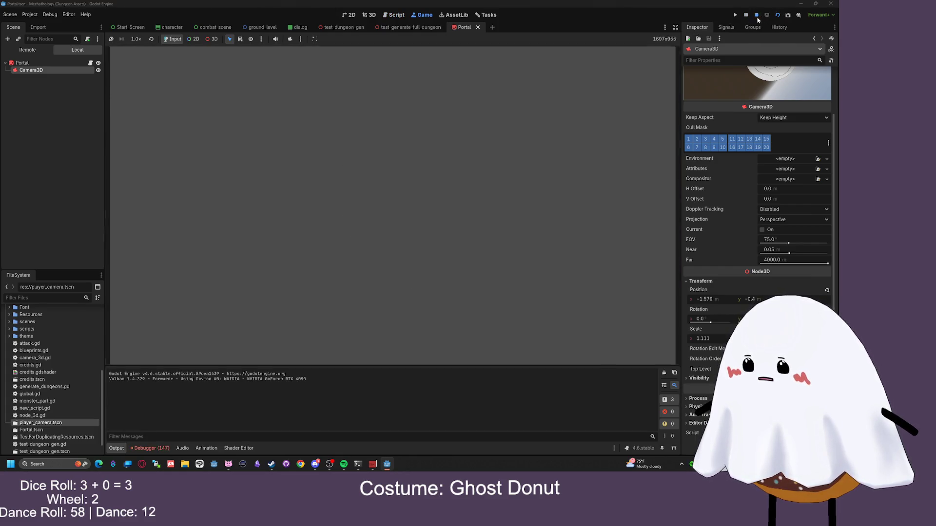
click(290, 92)
key(BackSpace)
text(5)
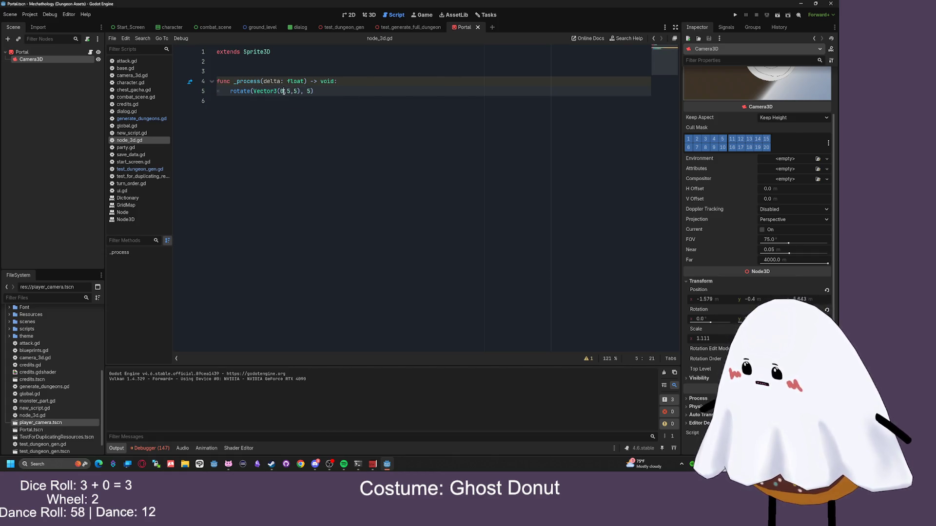
key(Left)
key(Left)
key(BackSpace)
text(5)
click(778, 14)
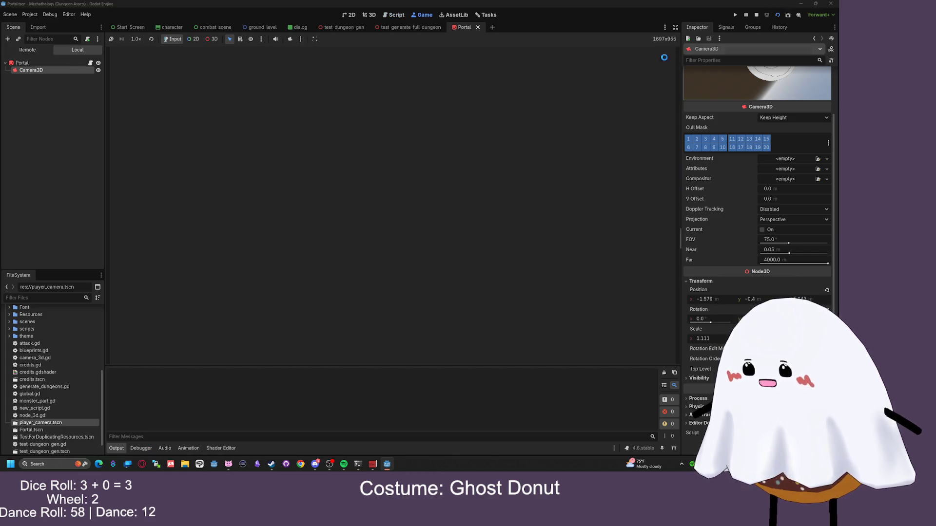
key(F8)
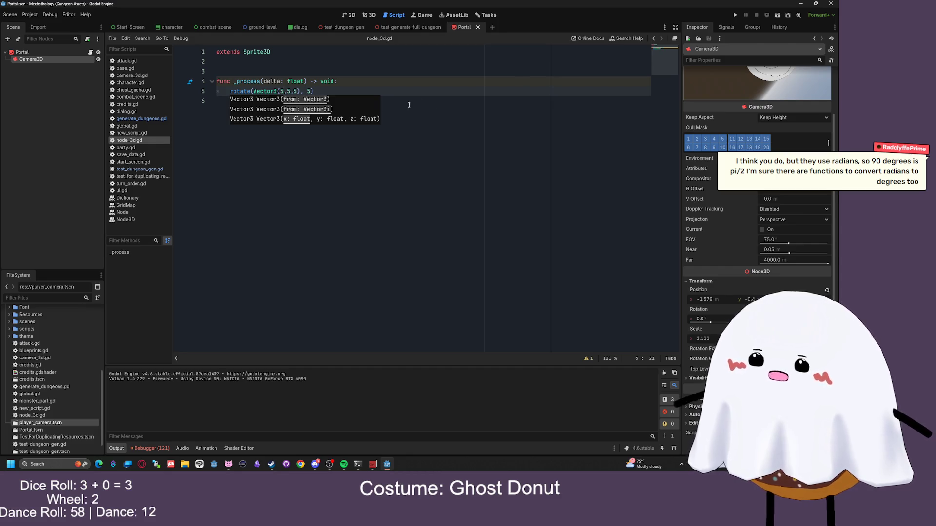
Replace the rotate() angle argument with PI and test-run the scene again
click(310, 90)
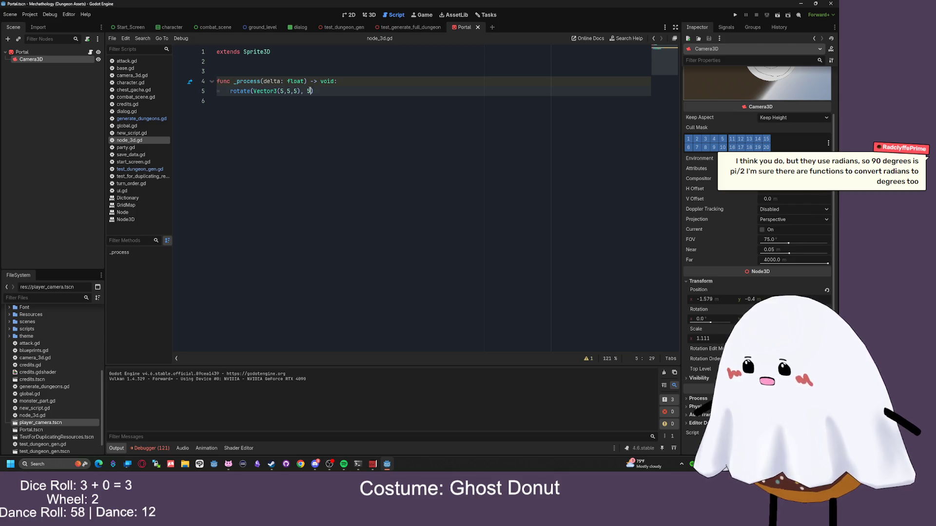
key(shift+Left)
text(PI)
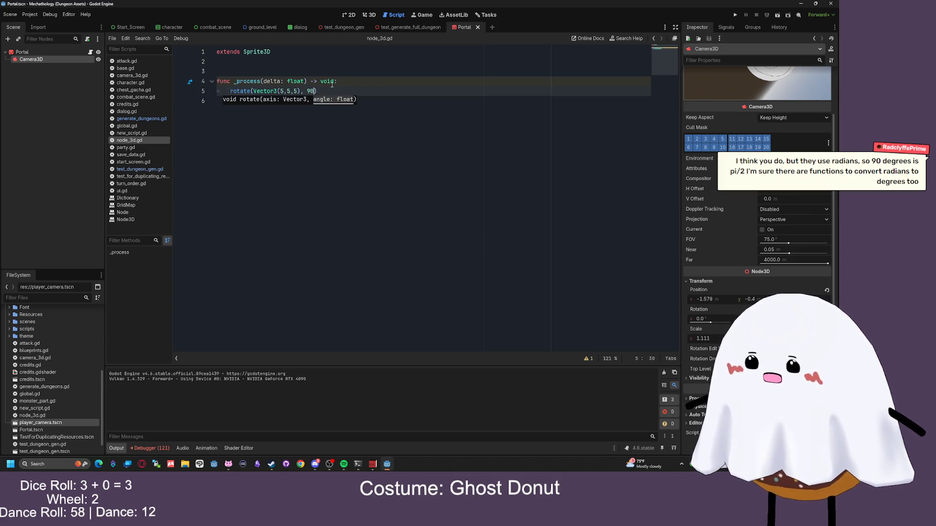
click(781, 16)
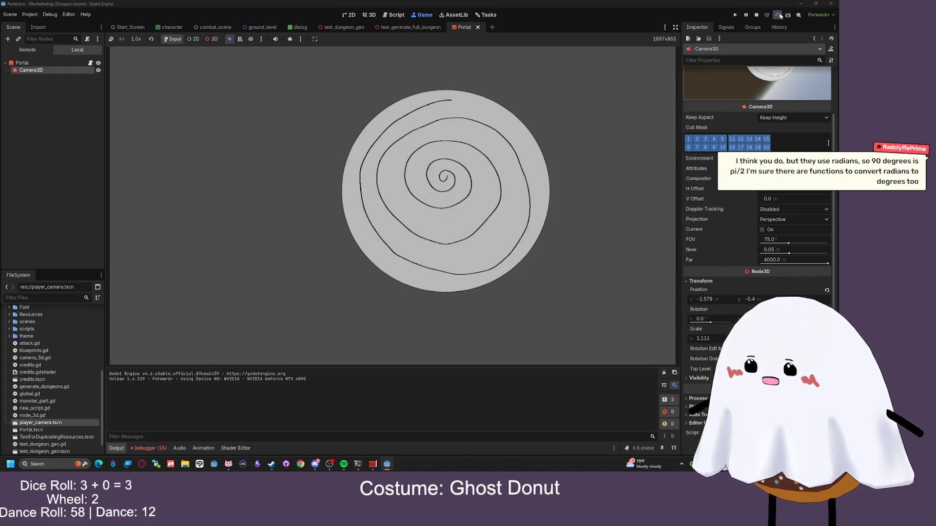
click(757, 16)
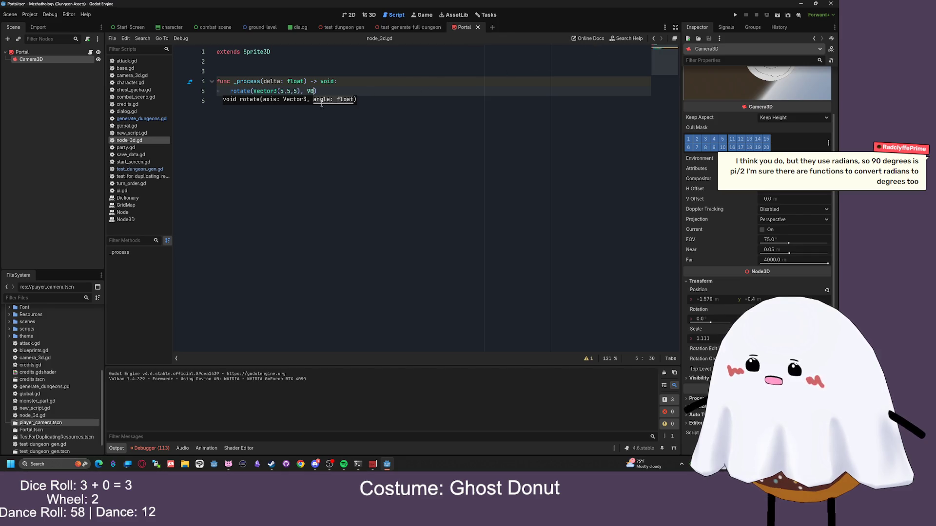
drag(301, 91, 254, 93)
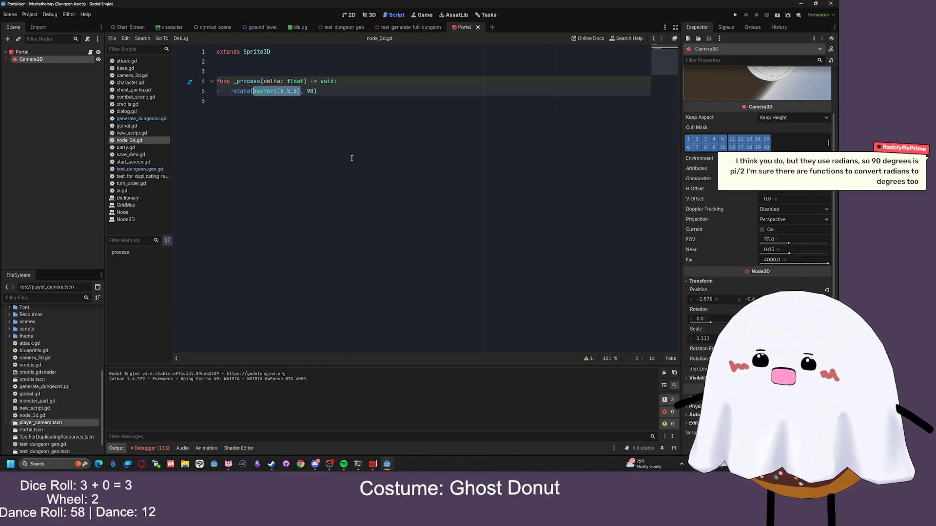
Search Google for 'godot4.6 rotate 3d object'
key(alt+Tab)
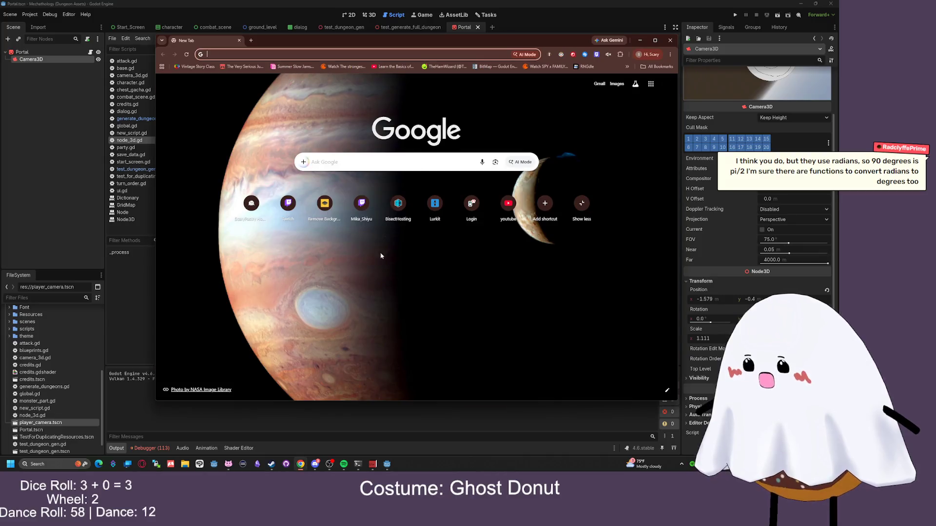
text(godot)
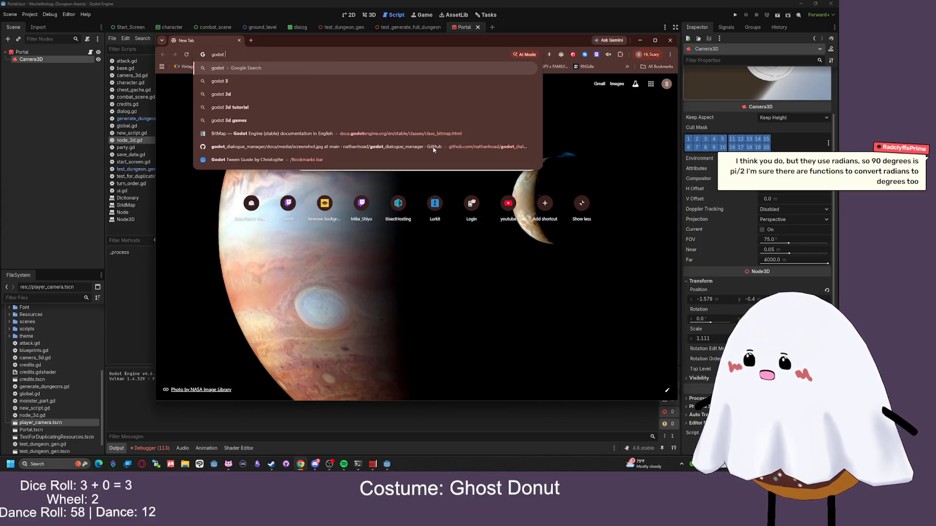
text(4.)
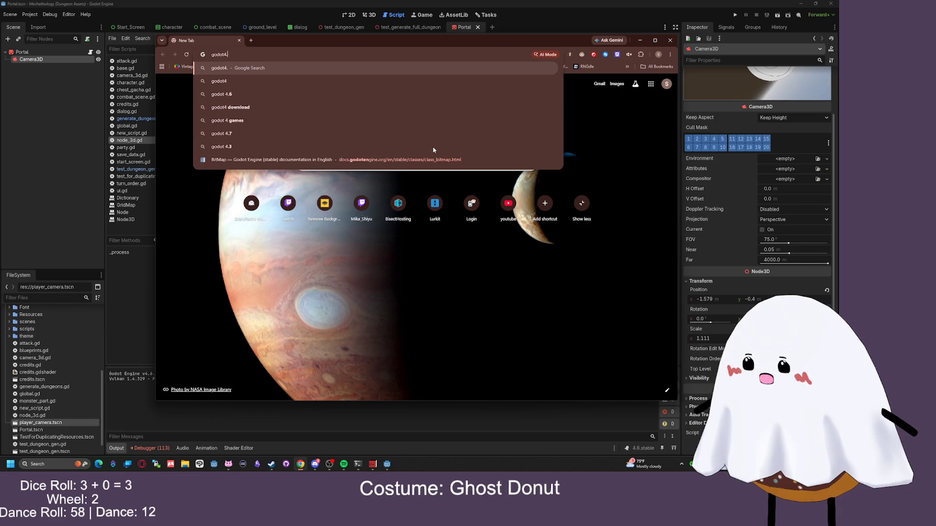
text(6 rotate )
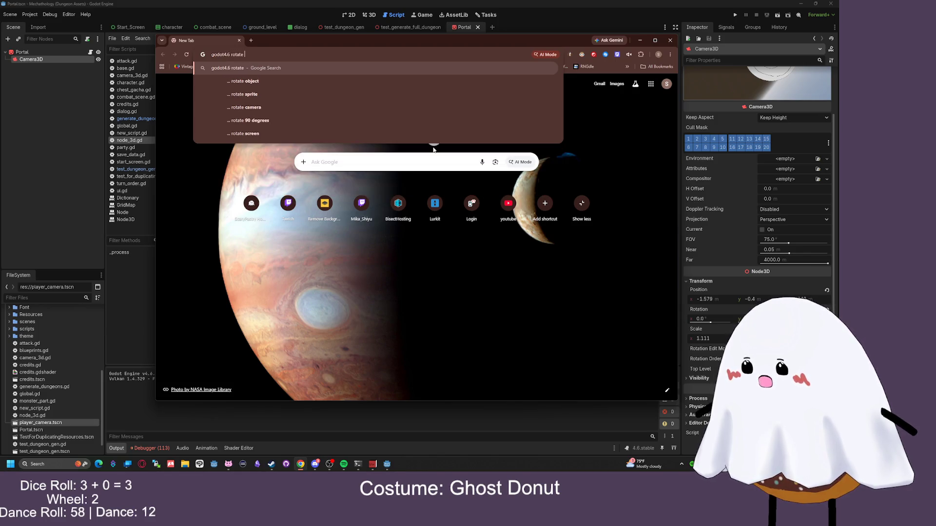
text(3d object)
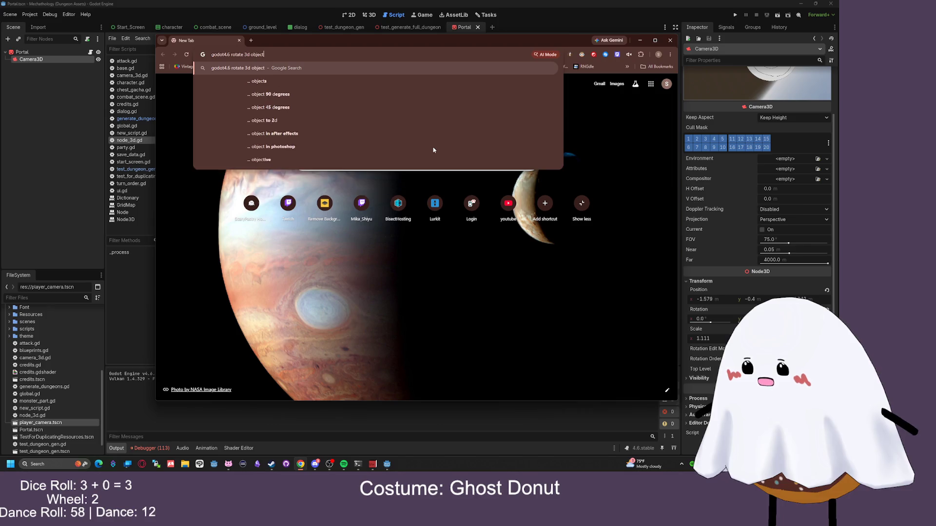
key(Return)
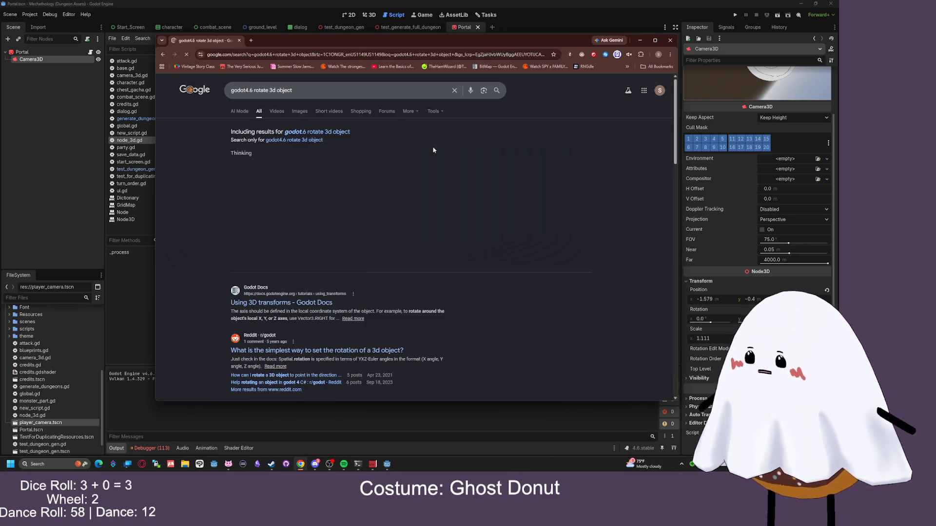
Read the Godot Docs 'Using 3D transforms' page down to the basis section, then close it
click(288, 303)
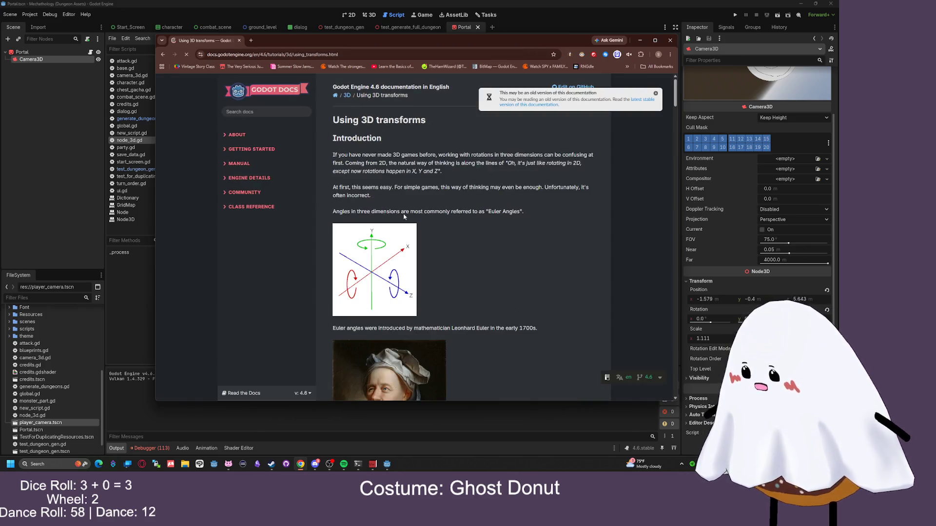
scroll(463, 161, down, 4)
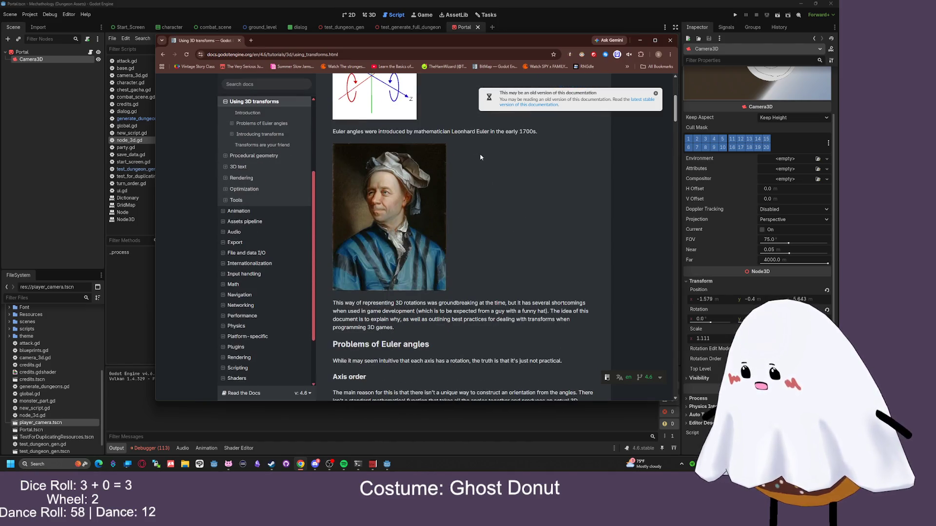
scroll(406, 191, down, 5)
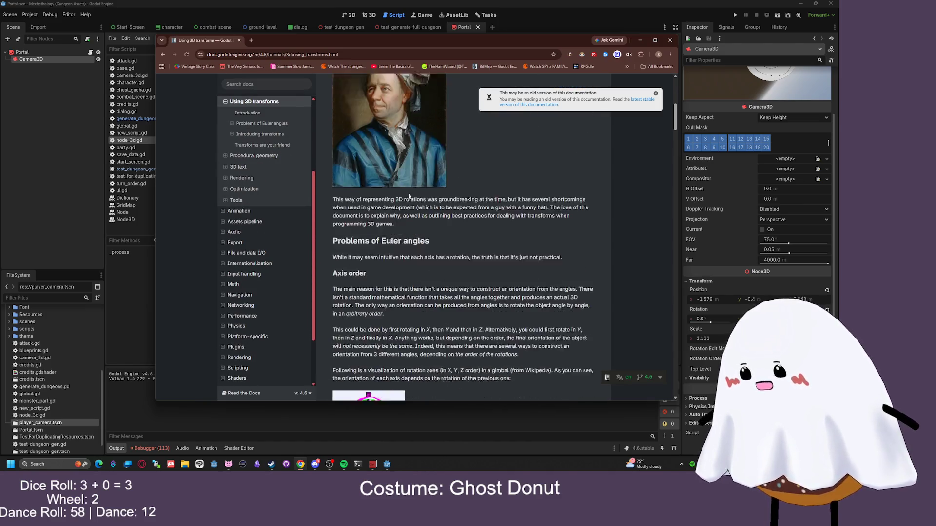
scroll(400, 184, up, 7)
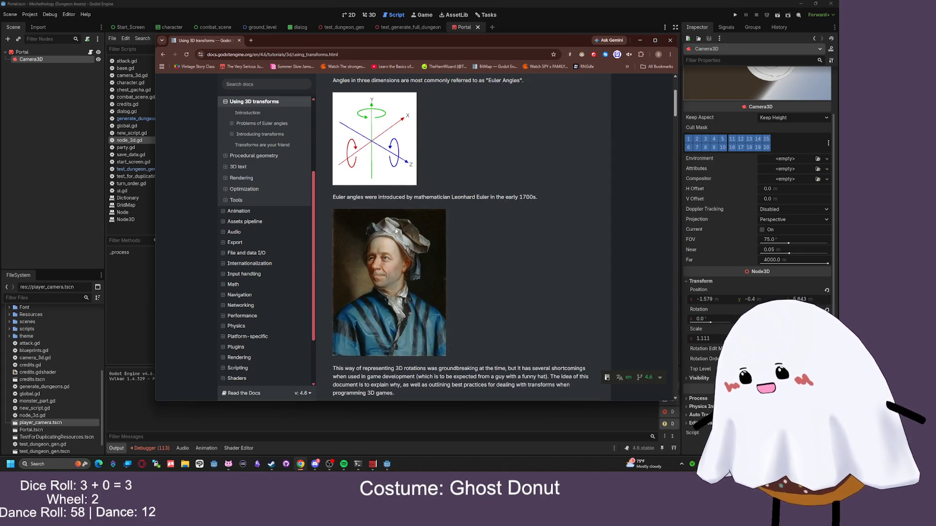
scroll(414, 186, down, 5)
scroll(429, 188, down, 3)
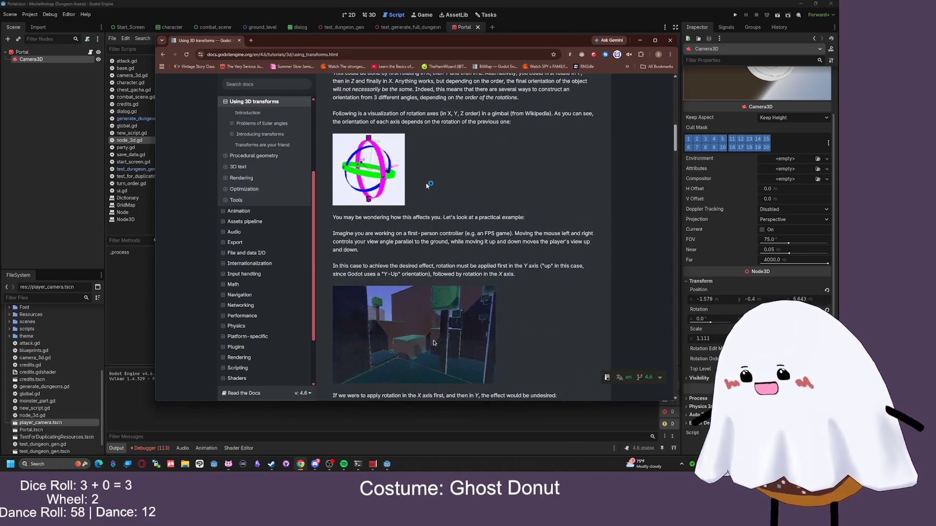
scroll(458, 162, down, 3)
scroll(458, 163, down, 10)
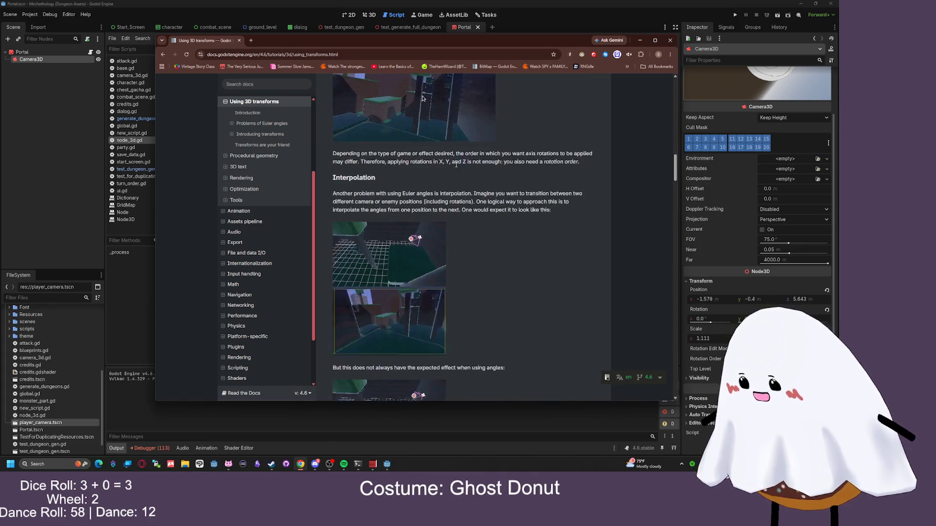
scroll(459, 167, down, 4)
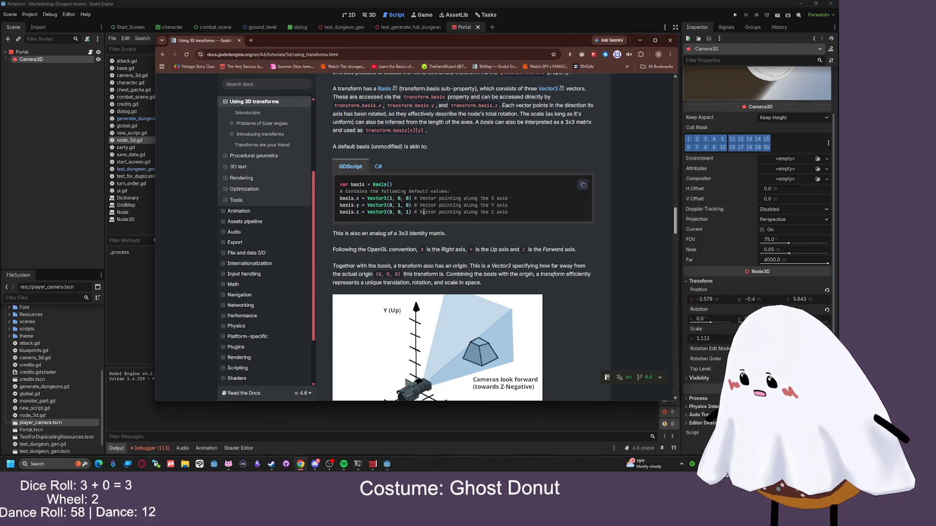
click(640, 40)
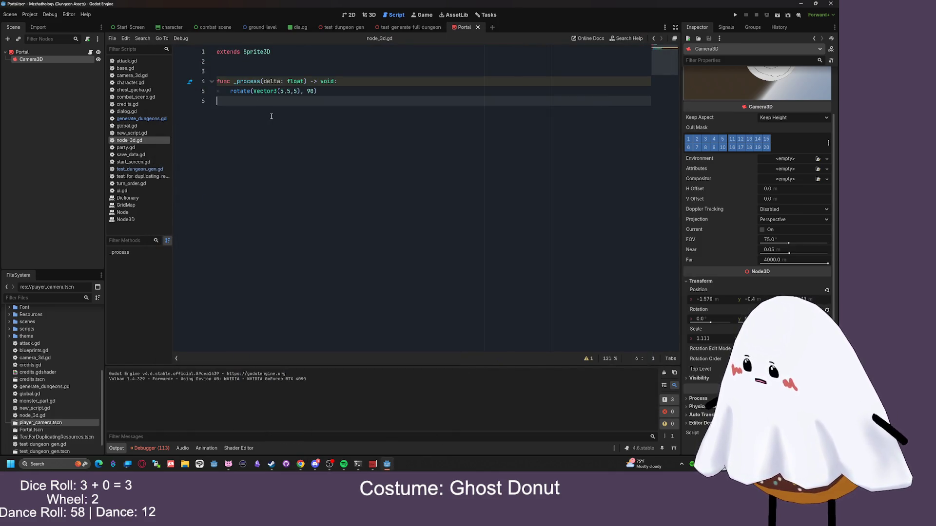
Draft a new line under the rotate call that assigns self.position.z
key(Return)
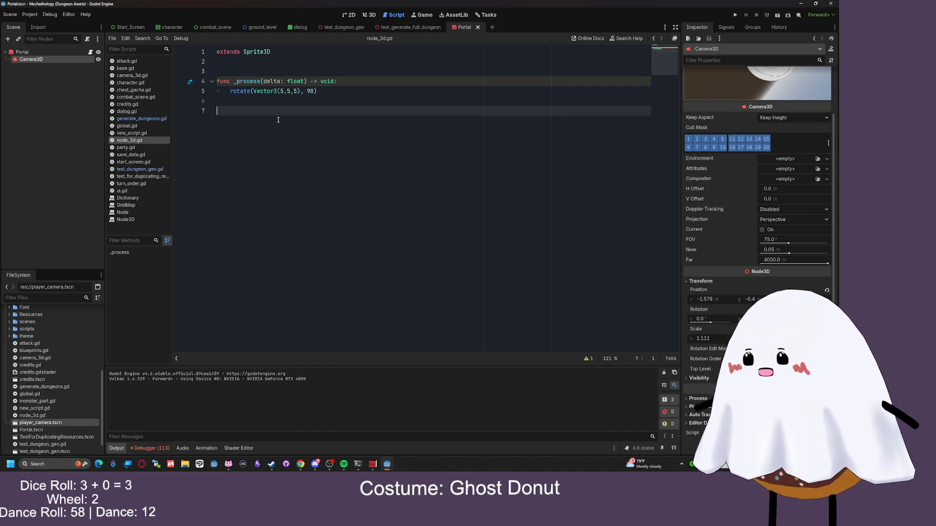
text(basis)
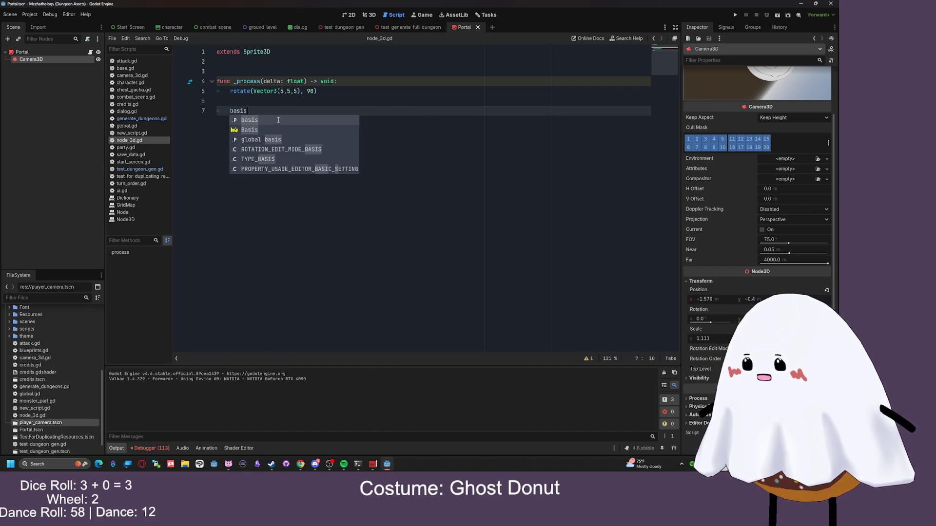
text(.y =)
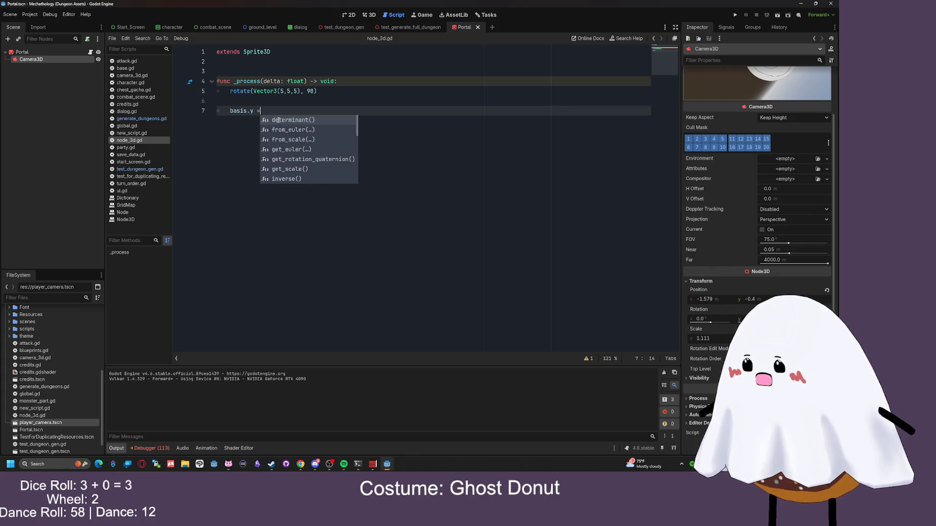
key(BackSpace)
key(BackSpace)
key(BackSpace)
text(y = )
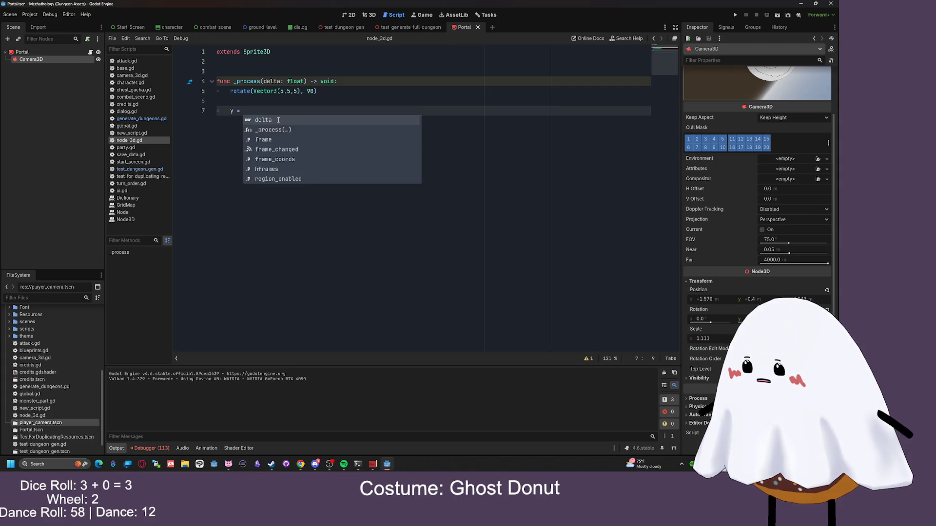
text(vector3)
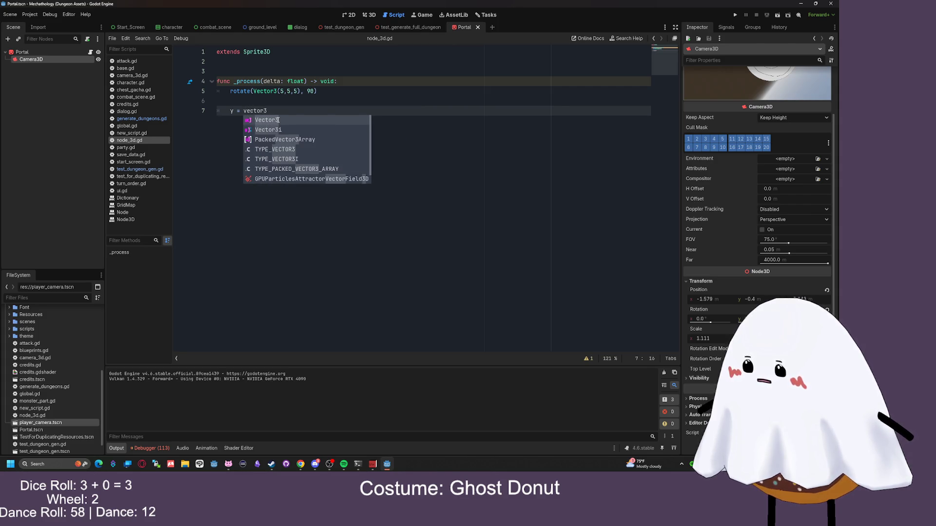
text(i)
key(BackSpace)
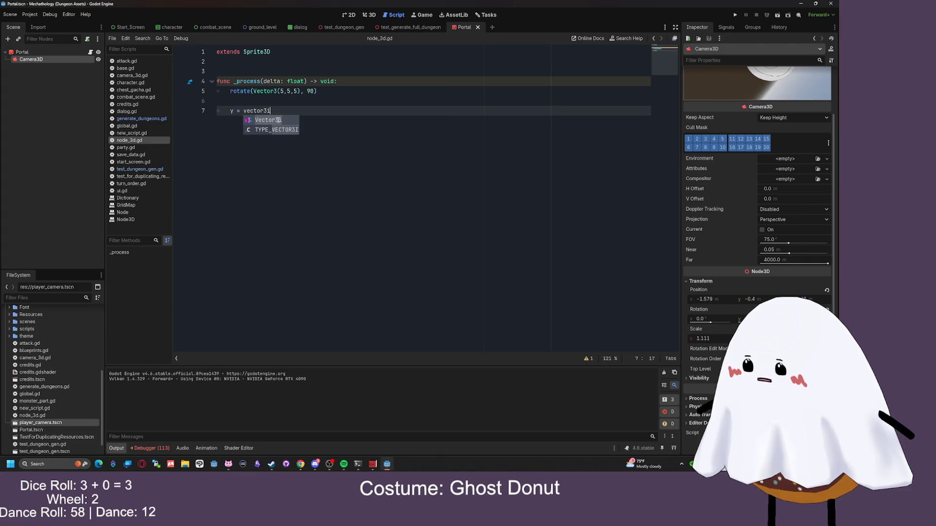
key(BackSpace)
key(BackSpace)
key(BackSpace)
text(s)
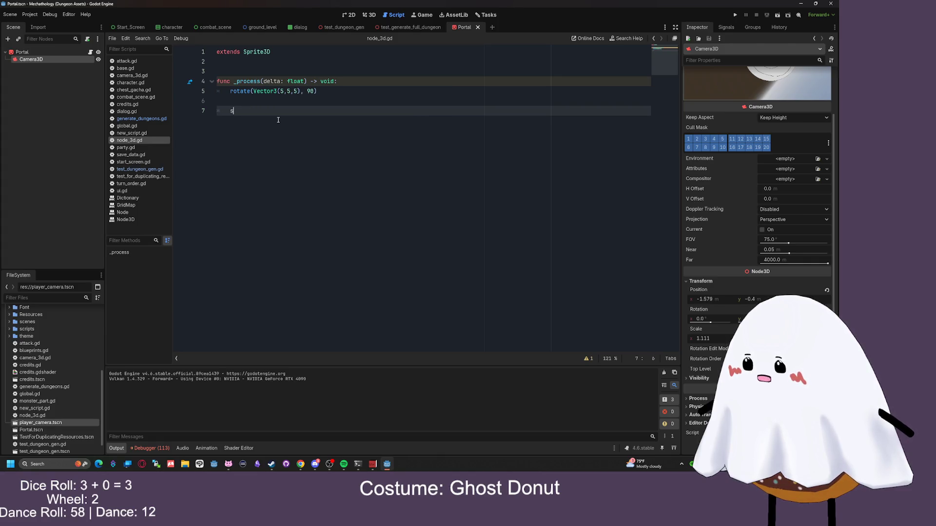
text(elf.y)
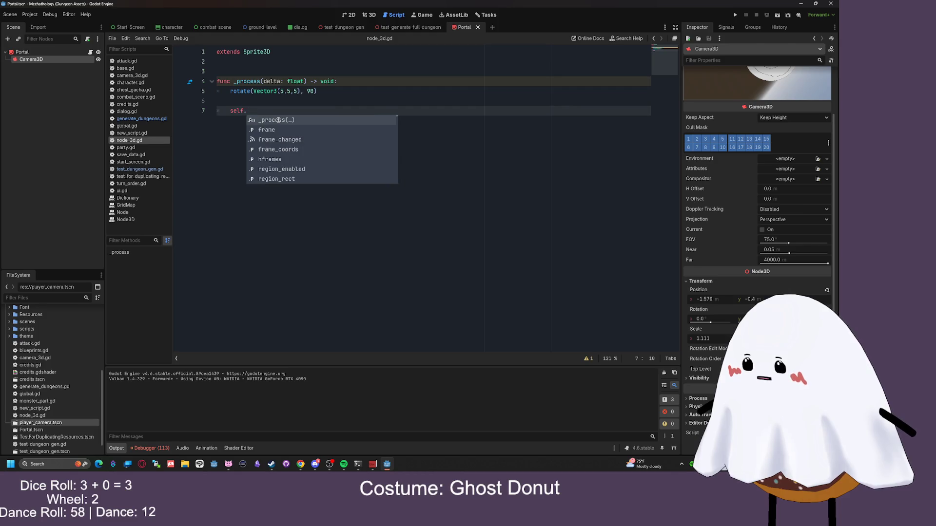
key(BackSpace)
key(BackSpace)
text(position.y)
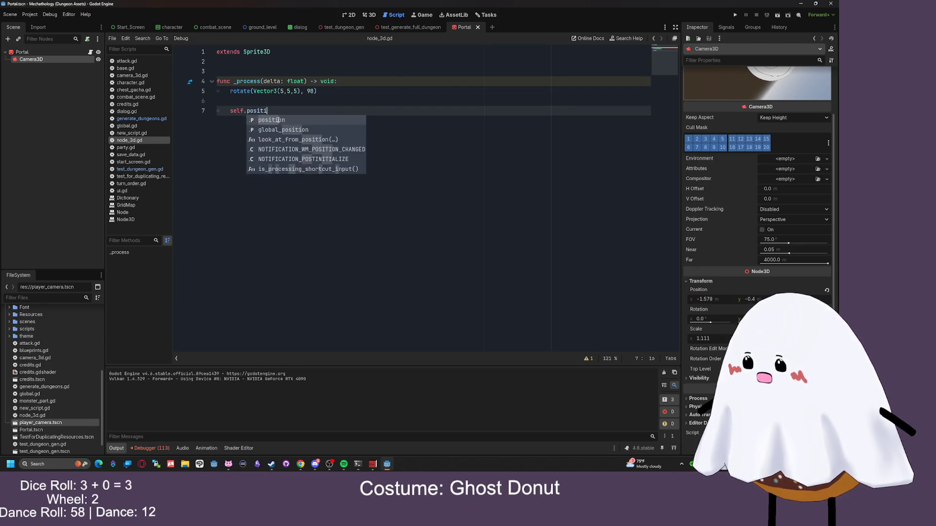
key(BackSpace)
key(BackSpace)
text(z = Vector3d)
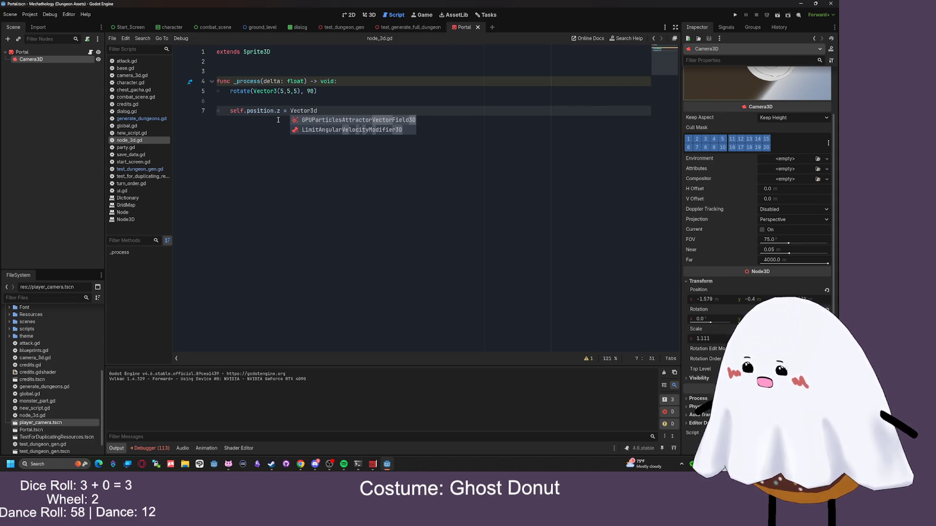
key(BackSpace)
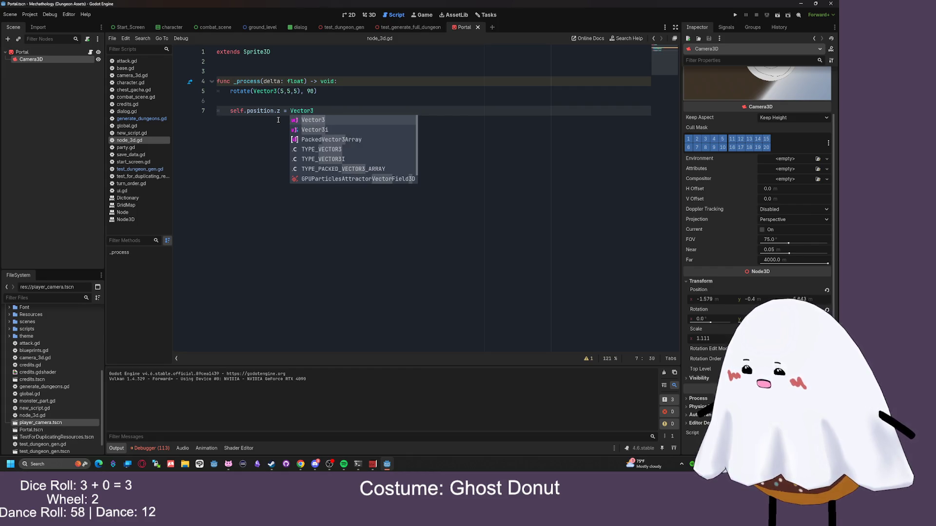
key(BackSpace)
key(BackSpace)
key(BackSpace)
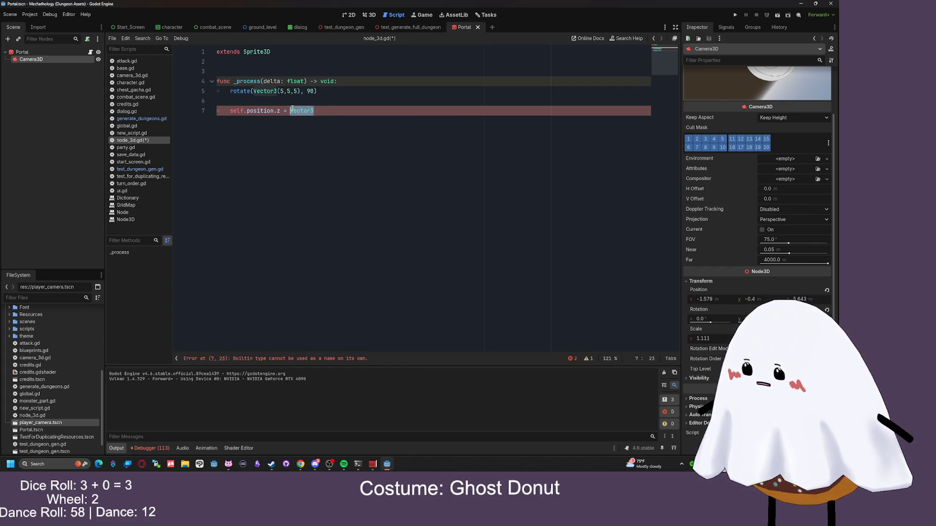
Write 'var get_rotation = self.position.z' and delete the leftover assignment line
click(265, 105)
key(Return)
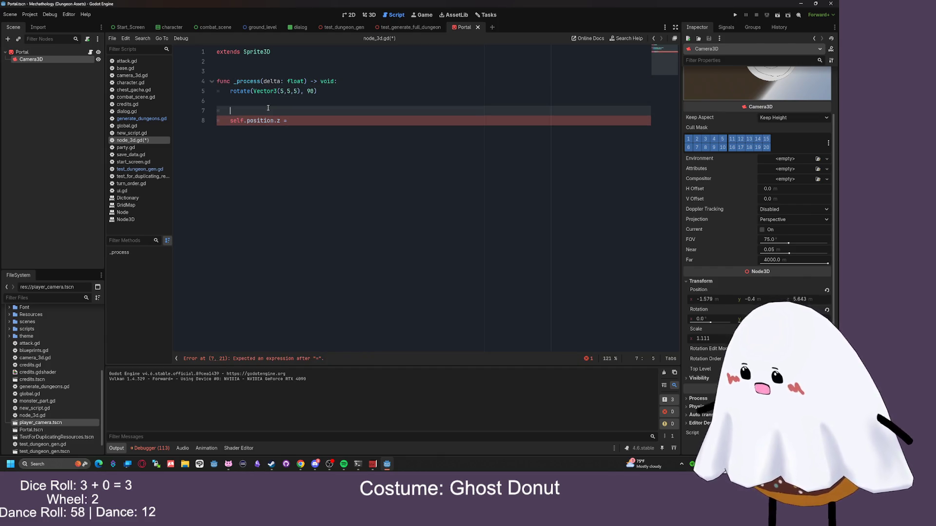
text(get_ro)
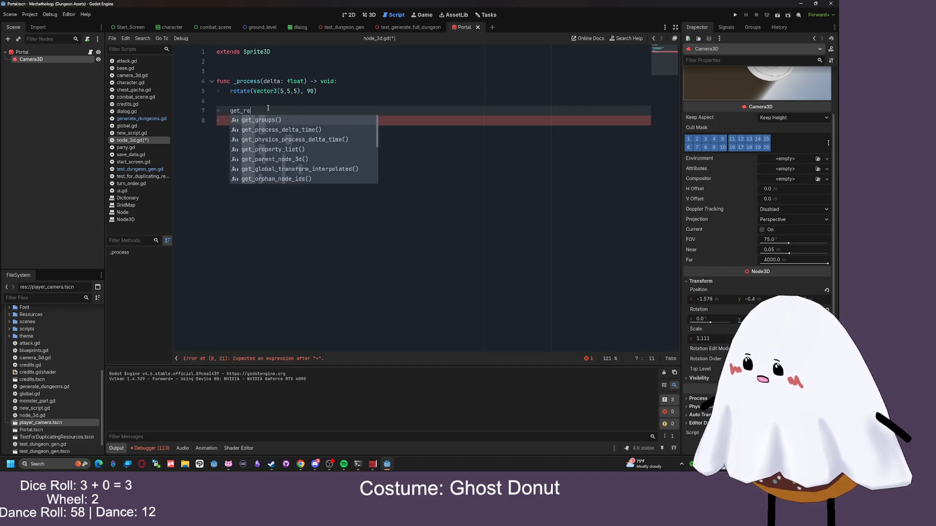
text(tation)
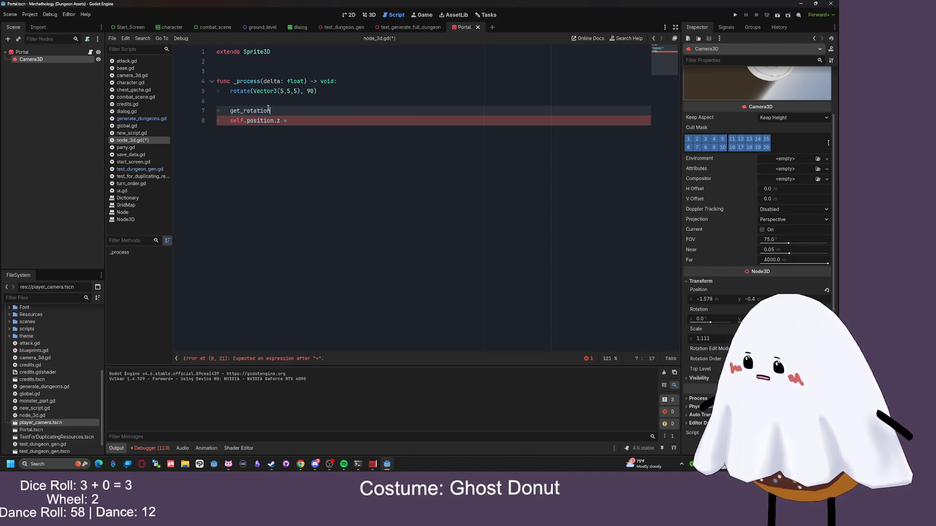
key(BackSpace)
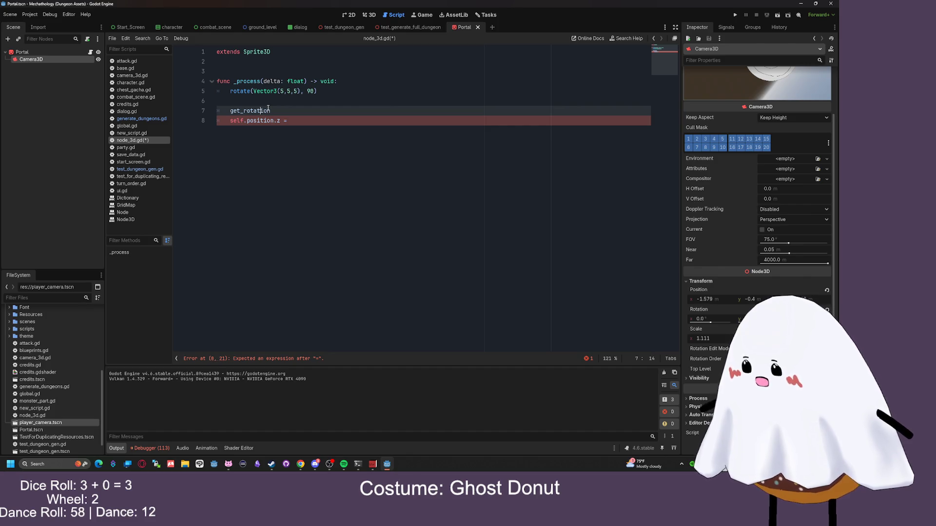
text(var )
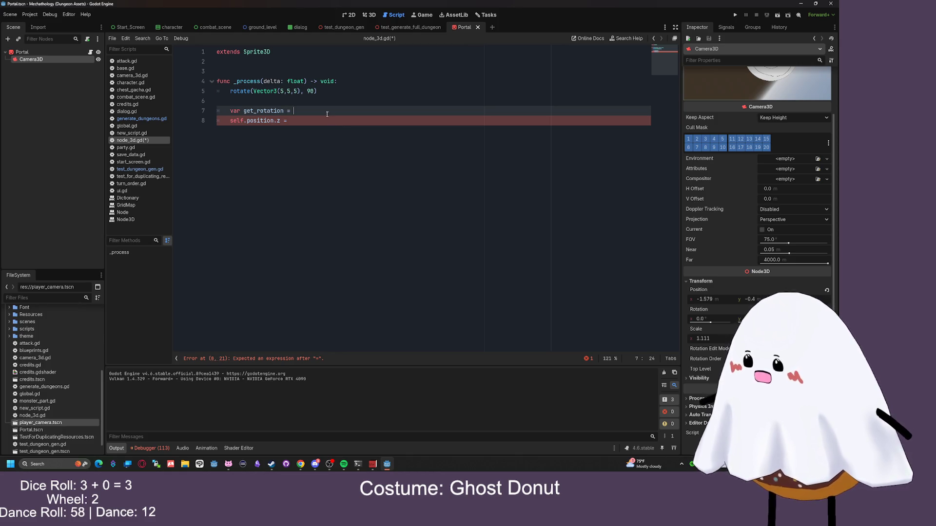
text( Vector3)
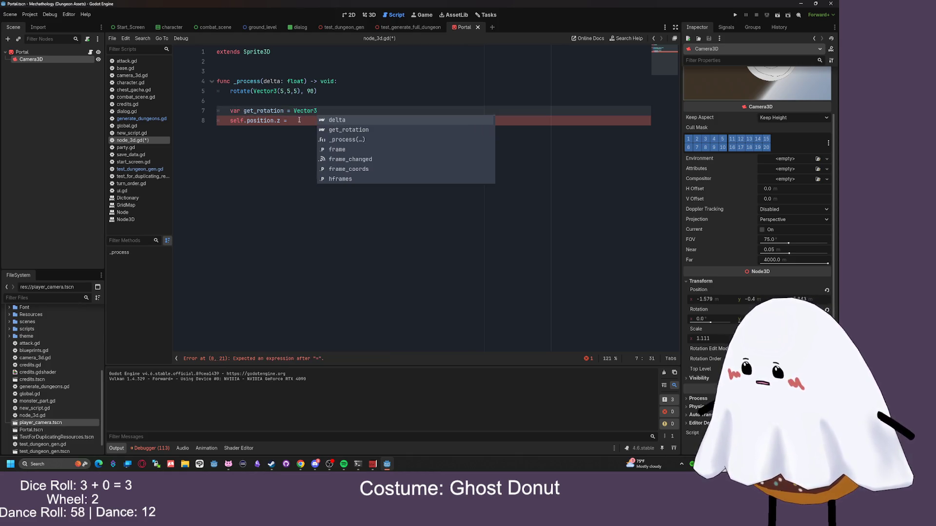
click(296, 122)
drag(281, 126, 230, 121)
key(ctrl+c)
key(BackSpace)
double_click(304, 111)
key(ctrl+v)
click(360, 121)
key(BackSpace)
key(BackSpace)
key(BackSpace)
Move the get_rotation line to the top of the _process function
key(shift+Home)
key(ctrl+x)
click(360, 81)
key(Return)
key(ctrl+v)
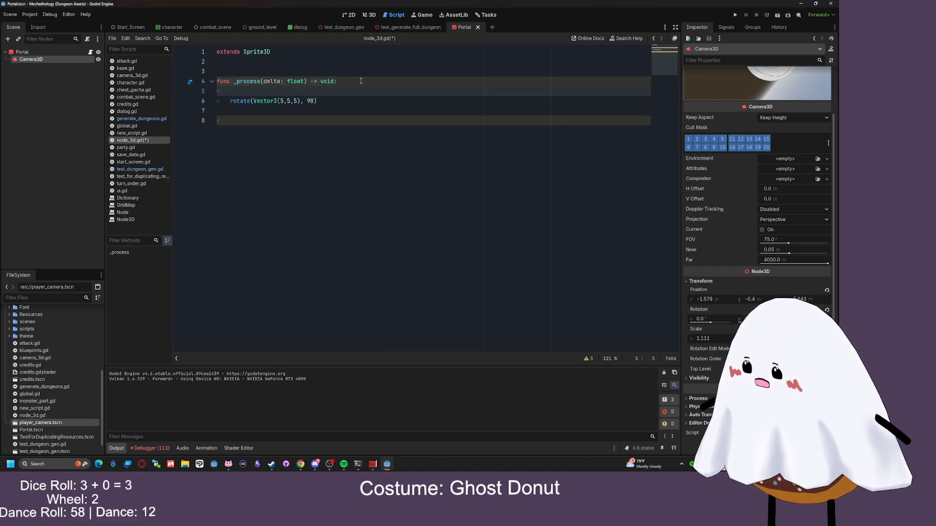
Replace Vector3(5,5,5) in rotate() with get_rotation and save node_3d.gd
drag(285, 92, 245, 93)
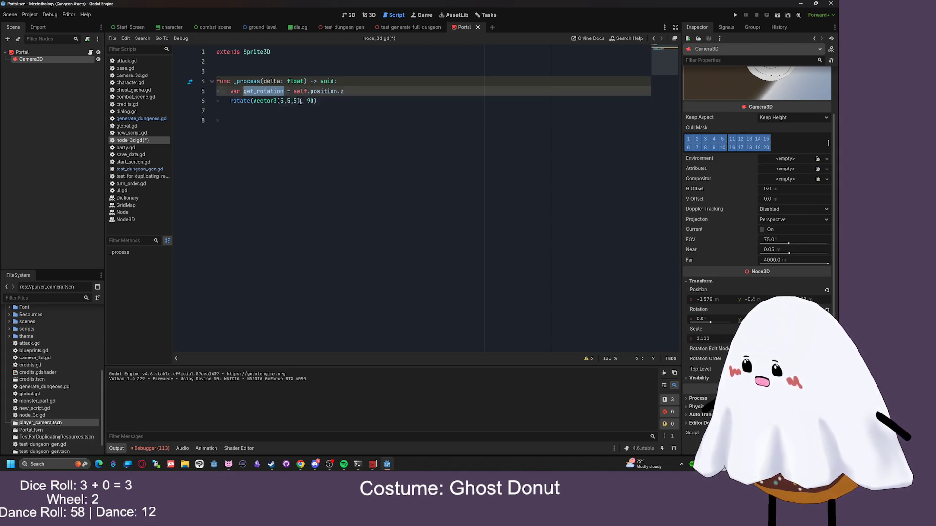
key(ctrl+c)
drag(300, 102, 253, 101)
key(ctrl+v)
key(End)
key(ctrl+s)
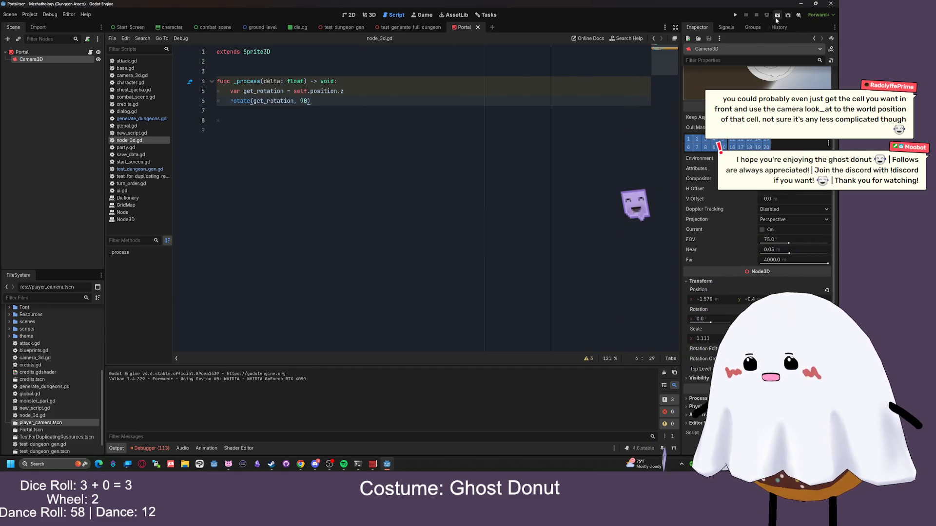
Run the Portal scene and inspect the debugger's float-to-Vector3 rotate error at line 6
click(777, 16)
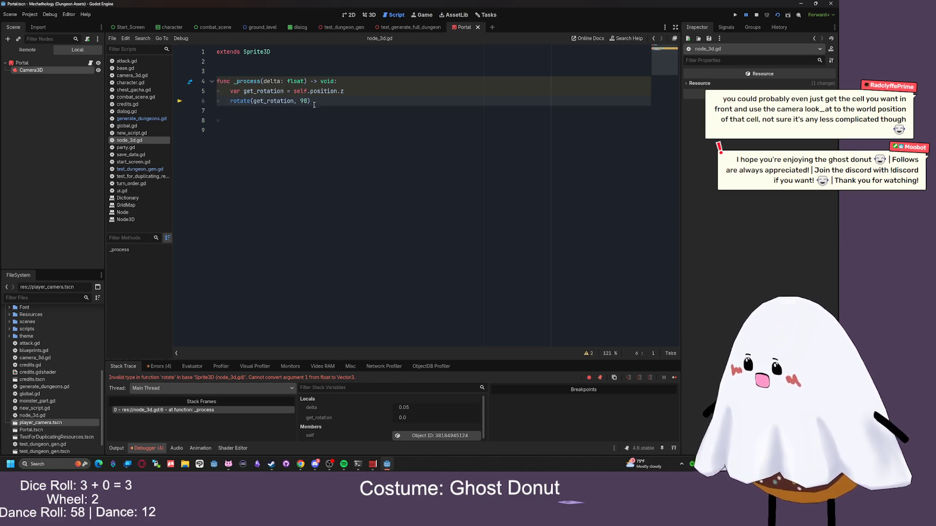
mouse_move(306, 92)
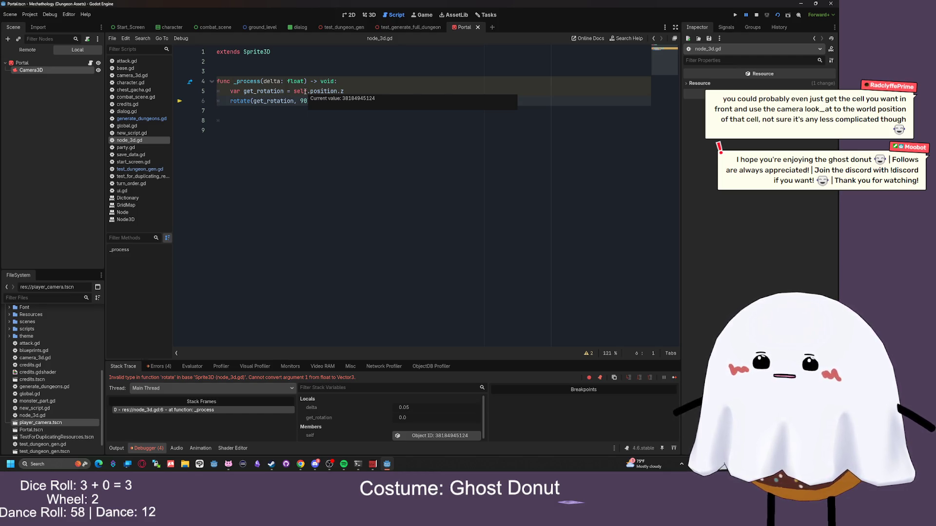
click(291, 114)
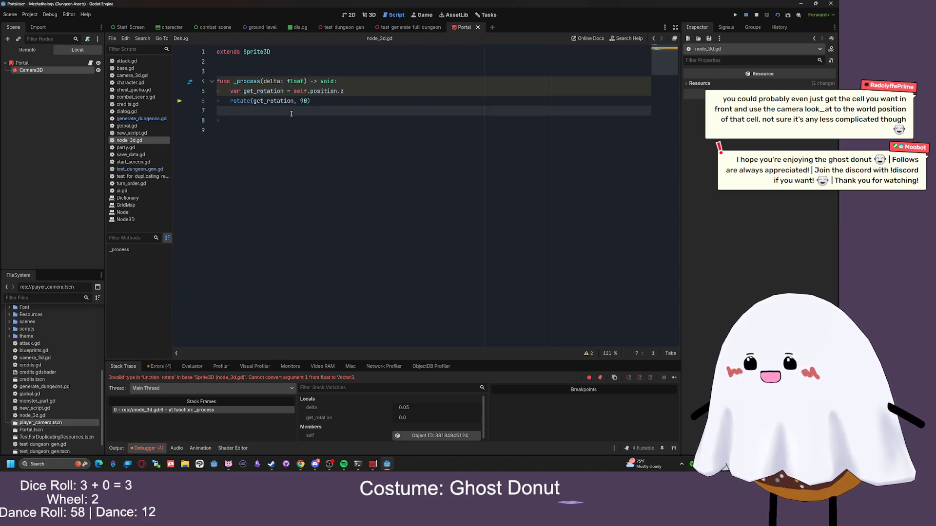
click(301, 464)
Search 'spin sprite3d in godot' and read the Sprite3D rotation-relative-to-camera thread
click(380, 54)
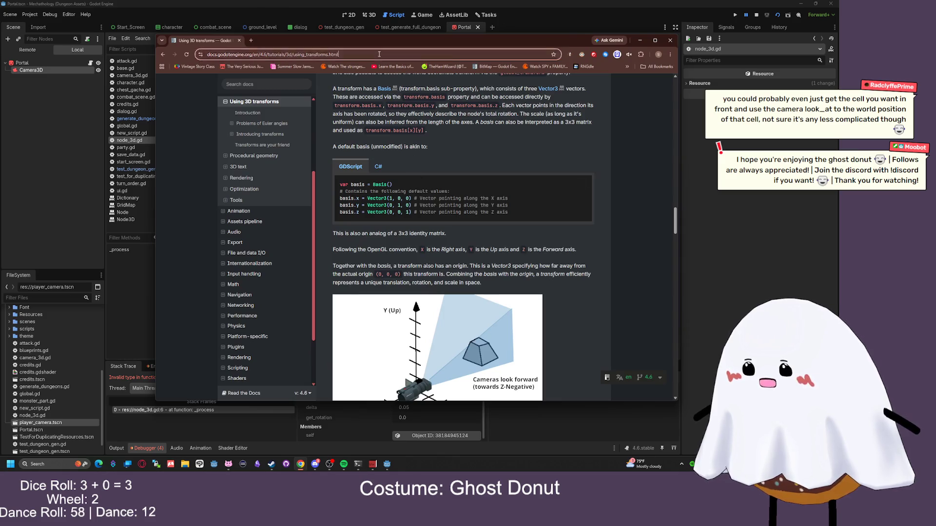
text(spin)
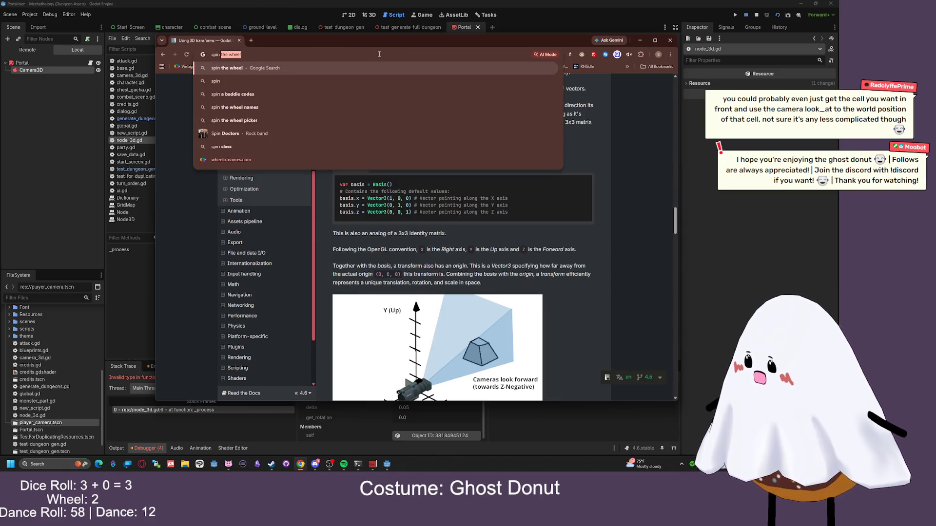
text( spr)
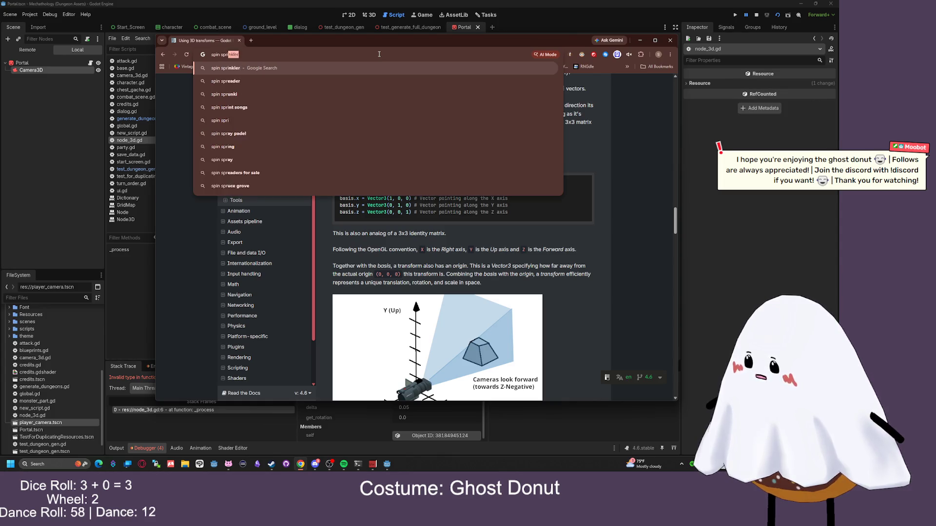
text(ite3d in godot)
key(Return)
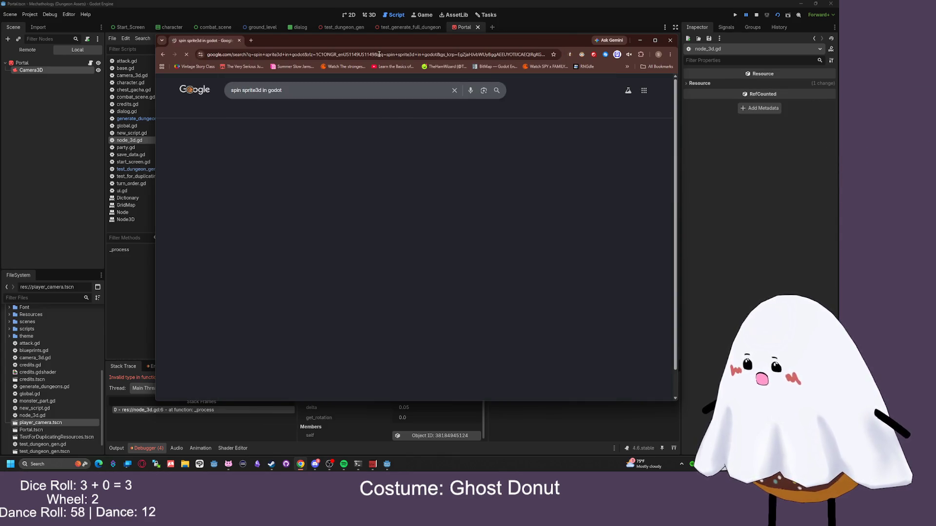
scroll(326, 256, down, 10)
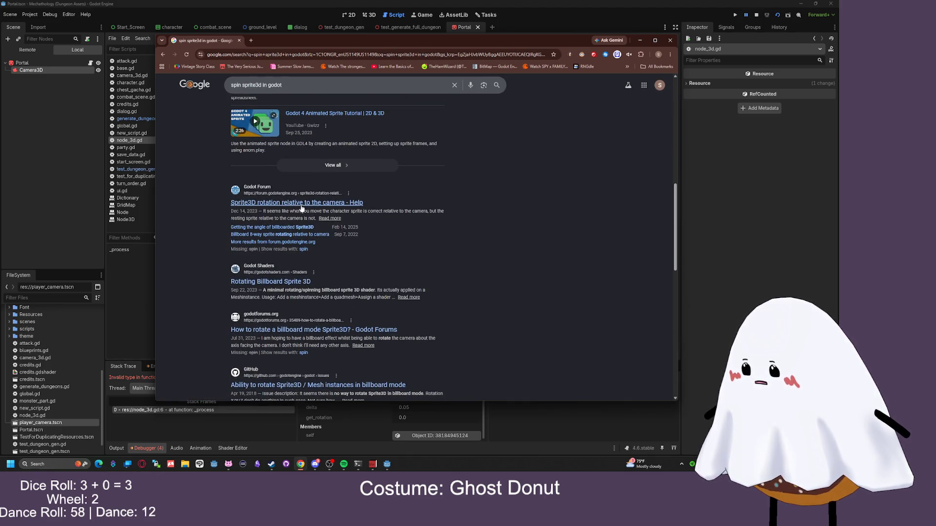
click(267, 205)
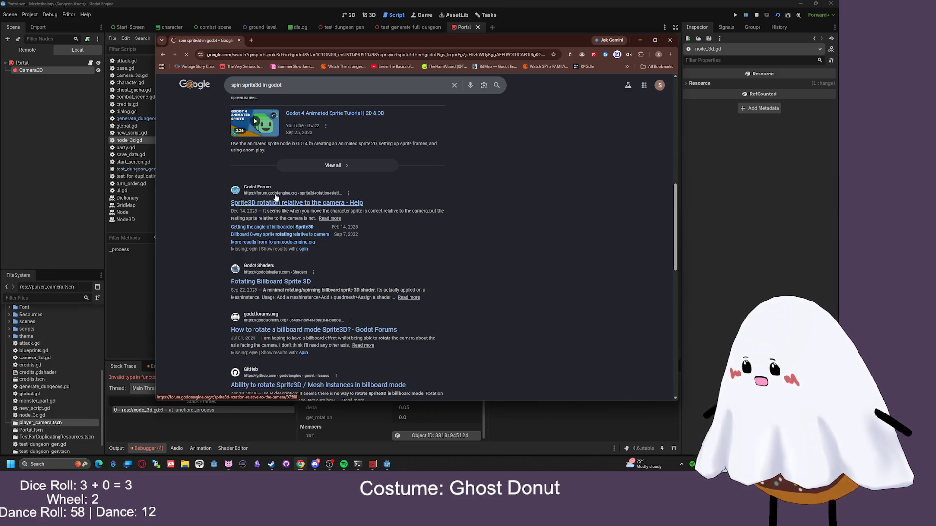
scroll(373, 189, down, 15)
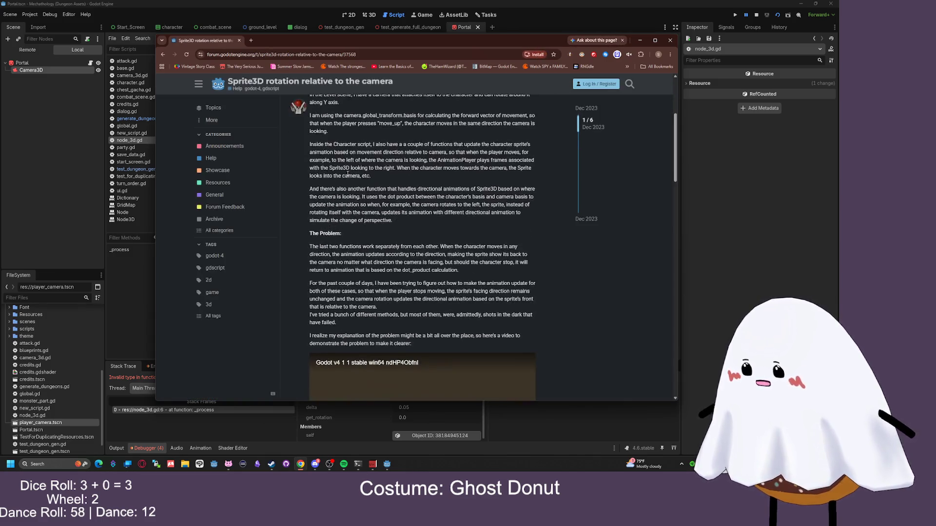
scroll(320, 172, down, 4)
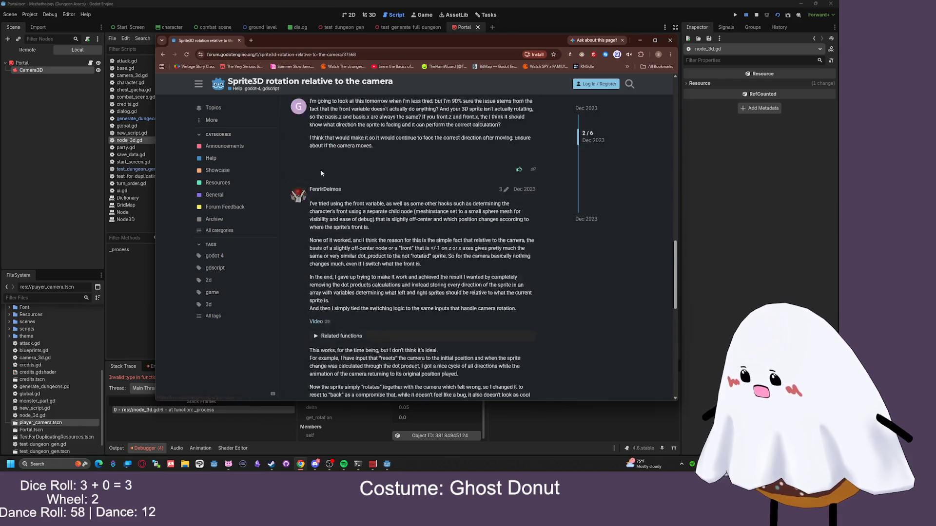
click(322, 258)
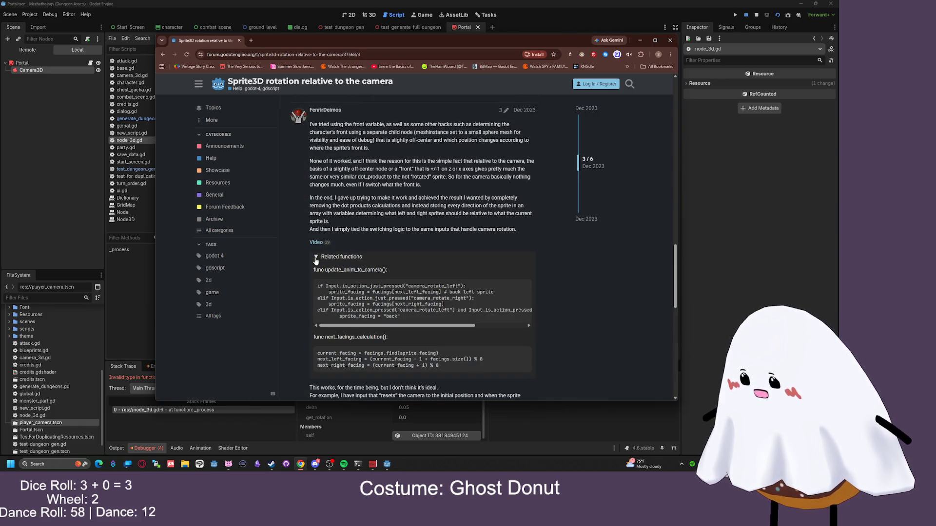
scroll(379, 197, down, 2)
scroll(379, 198, down, 1)
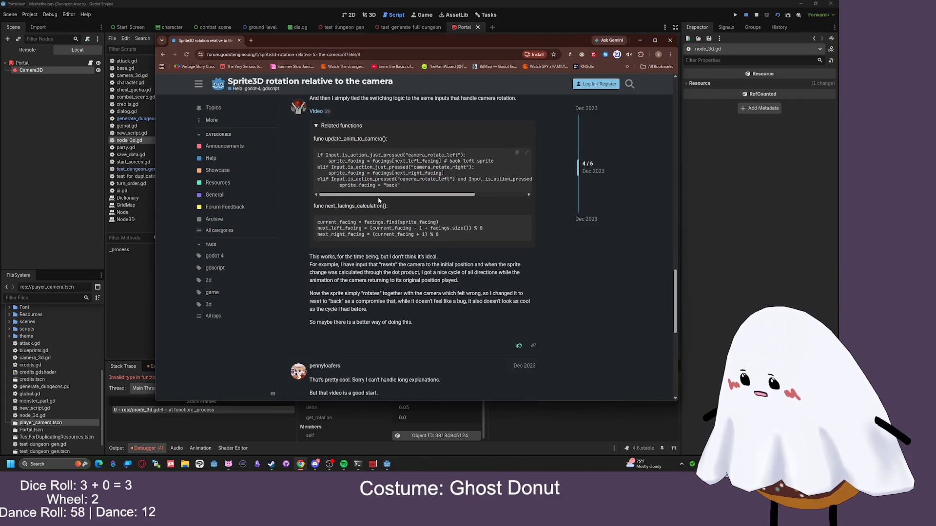
scroll(374, 200, down, 6)
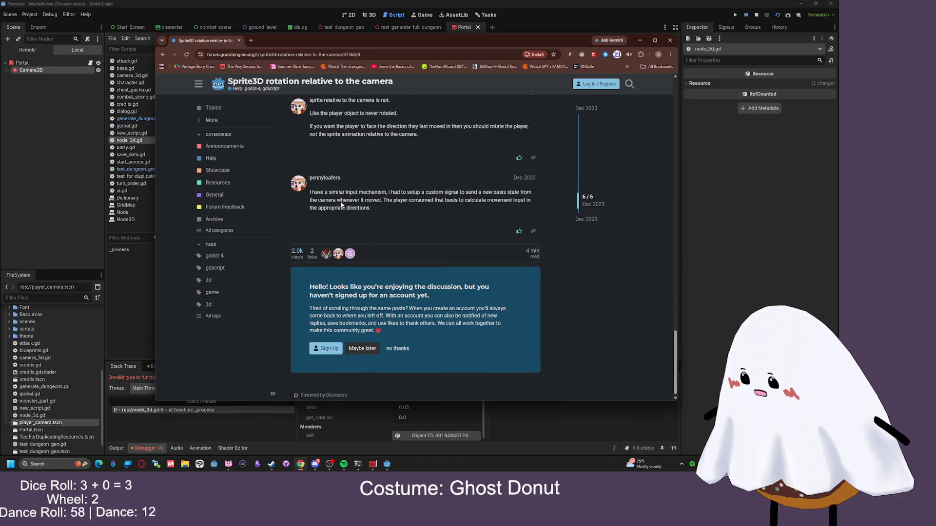
Open GitHub issue #18296 on rotating Sprite3D in billboard mode in a maximized browser
click(164, 54)
scroll(287, 220, down, 1)
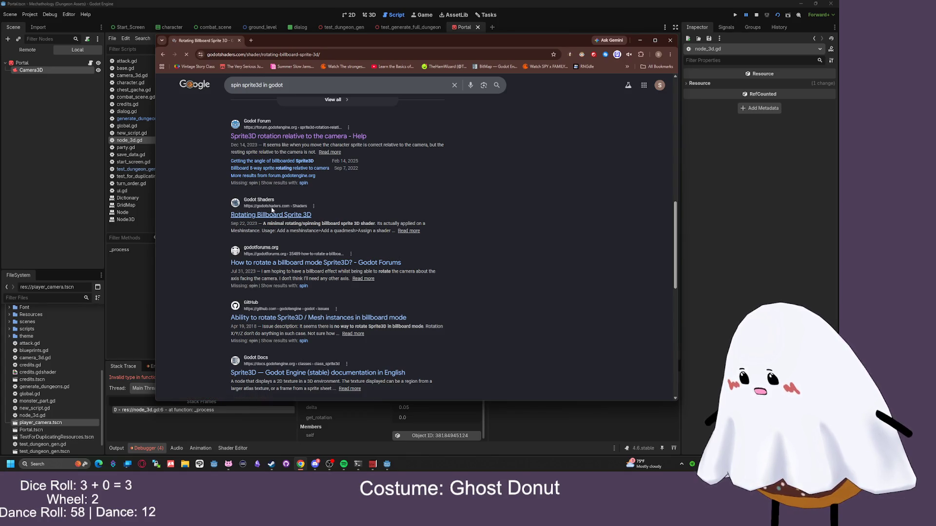
key(Escape)
scroll(302, 209, down, 2)
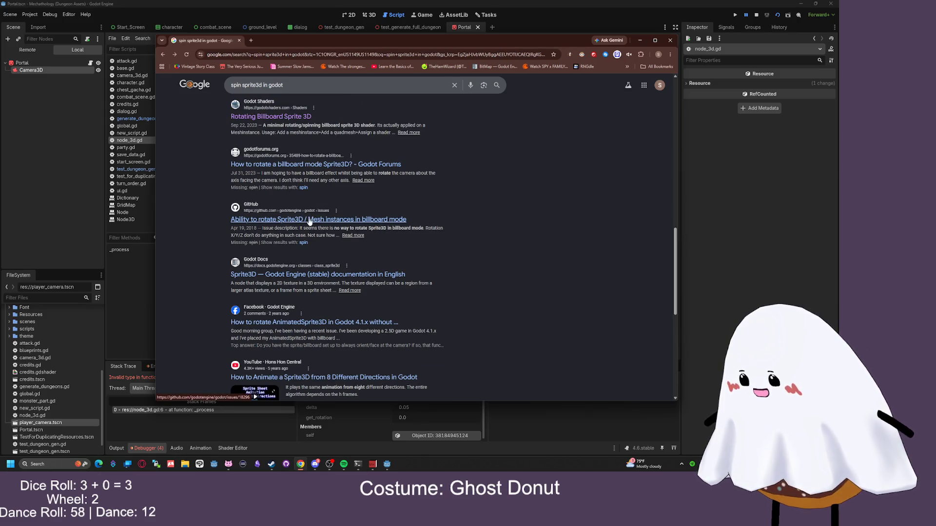
click(309, 220)
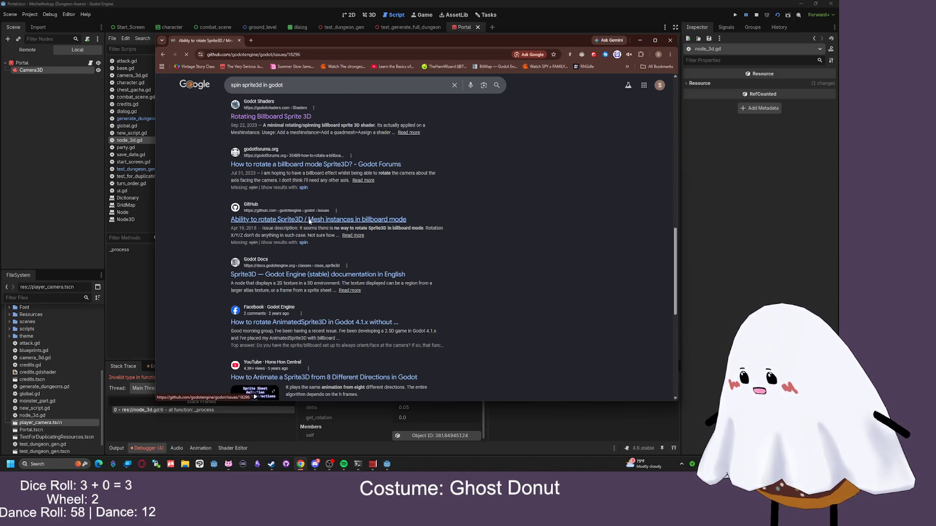
drag(560, 40, 816, 4)
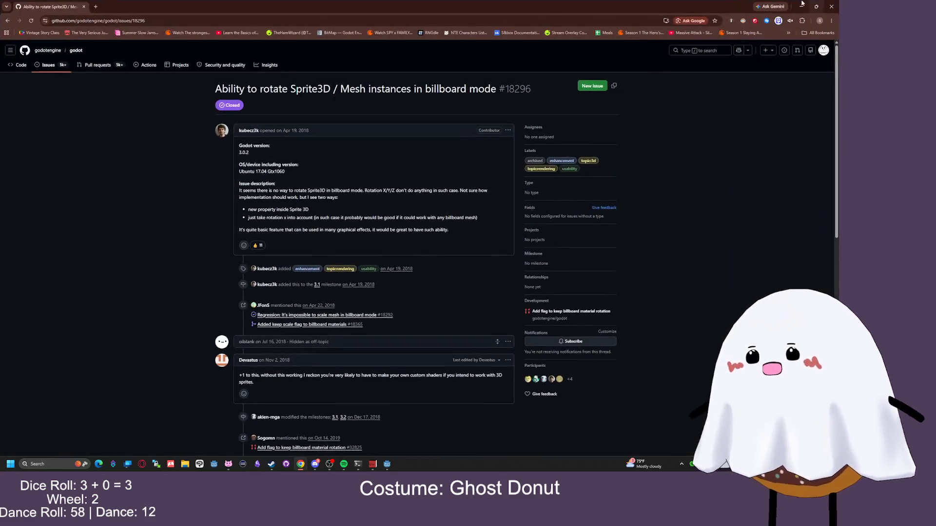
click(815, 5)
Switch to the 3D scene view, orbit toward the portal, and select the Portal node
click(411, 19)
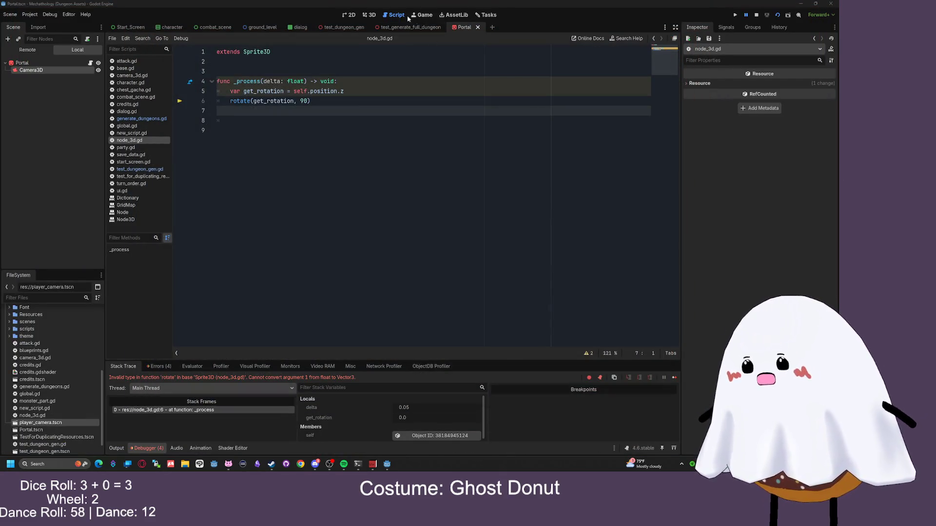
key(ctrl+F2)
mouse_move(392, 203)
mouse_down()
mouse_move(464, 205)
mouse_move(400, 195)
mouse_move(414, 176)
mouse_move(405, 190)
mouse_move(408, 141)
mouse_up()
click(414, 176)
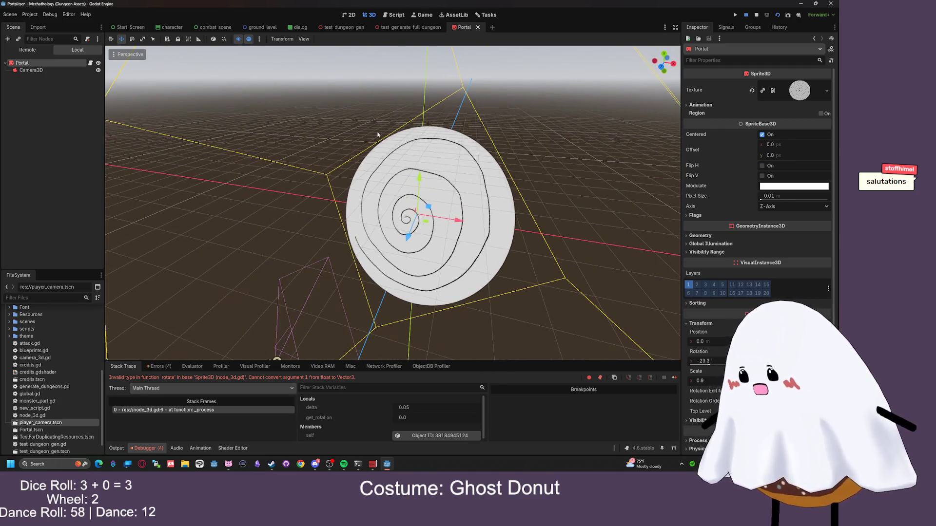
click(49, 71)
click(51, 63)
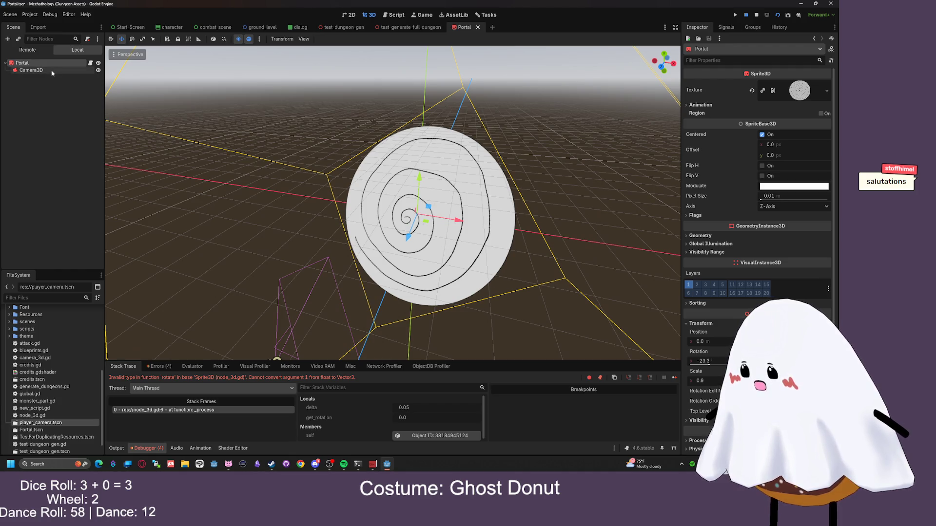
click(46, 71)
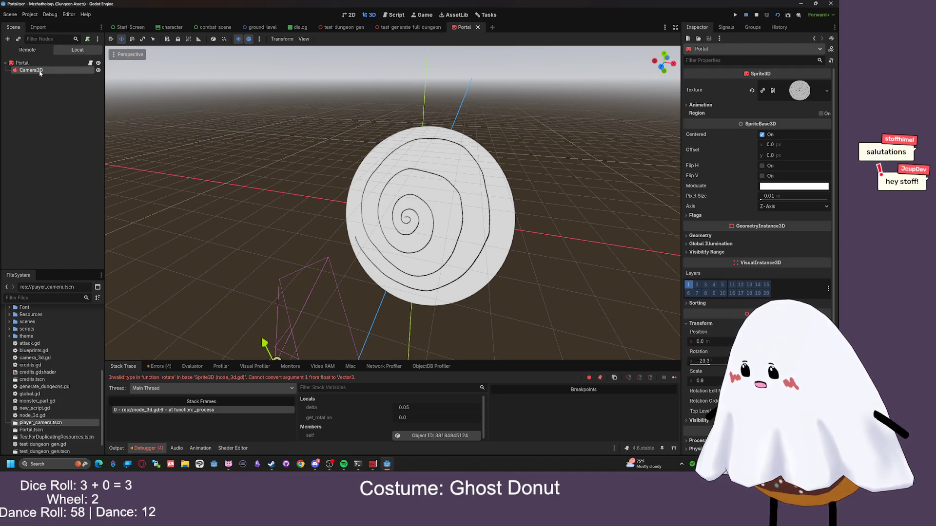
key(r)
click(367, 151)
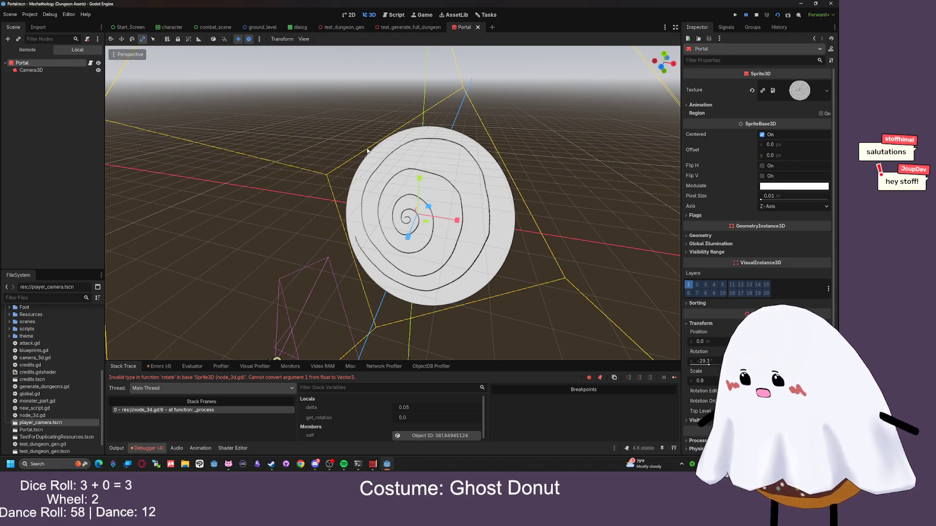
Rotate the Portal sprite around its X axis so it faces the camera
click(132, 41)
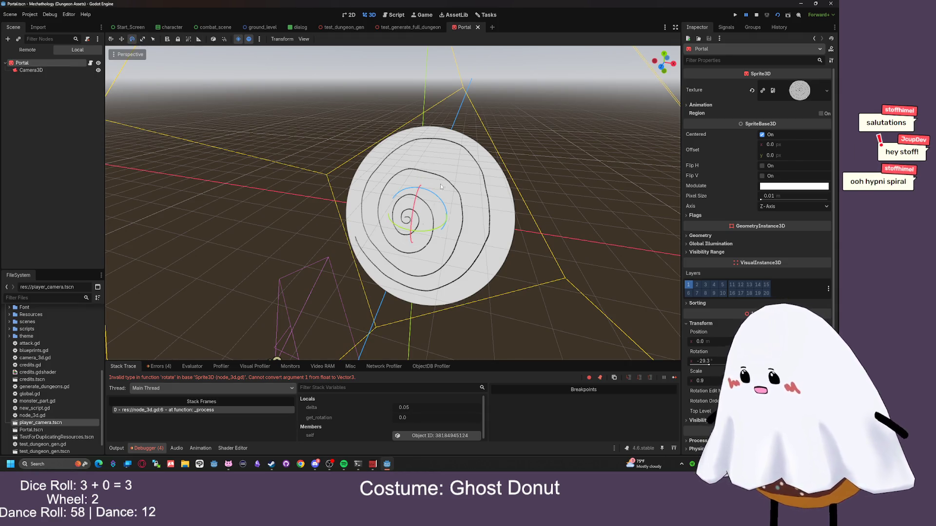
mouse_move(432, 195)
mouse_down()
mouse_move(360, 219)
mouse_move(415, 258)
mouse_move(493, 278)
mouse_move(468, 280)
mouse_move(451, 272)
mouse_move(560, 263)
mouse_move(539, 209)
mouse_move(543, 153)
mouse_move(556, 129)
mouse_move(642, 243)
mouse_move(610, 273)
mouse_move(553, 276)
mouse_move(424, 154)
mouse_move(595, 261)
mouse_move(312, 293)
mouse_move(488, 273)
mouse_move(477, 246)
mouse_move(468, 246)
mouse_up()
scroll(449, 229, down, 5)
scroll(409, 251, up, 5)
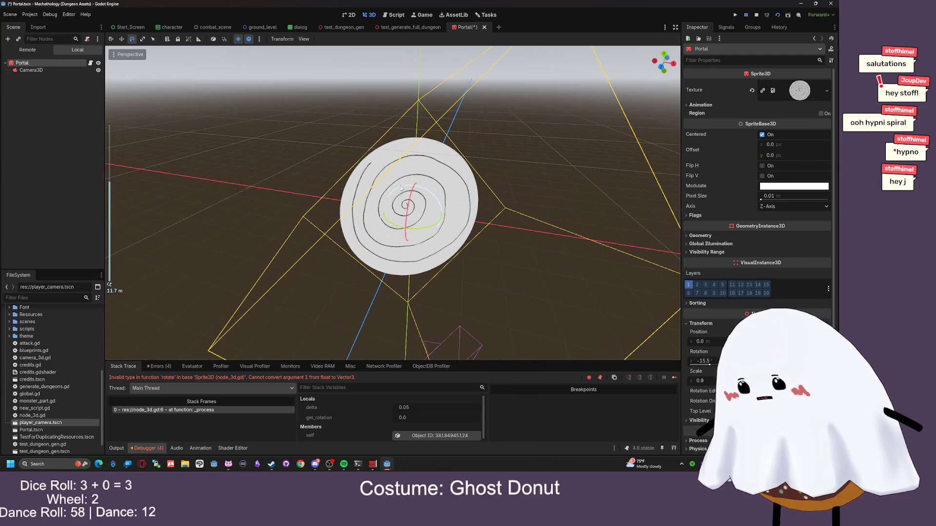
mouse_move(401, 188)
mouse_down()
mouse_move(415, 180)
mouse_move(445, 208)
mouse_up()
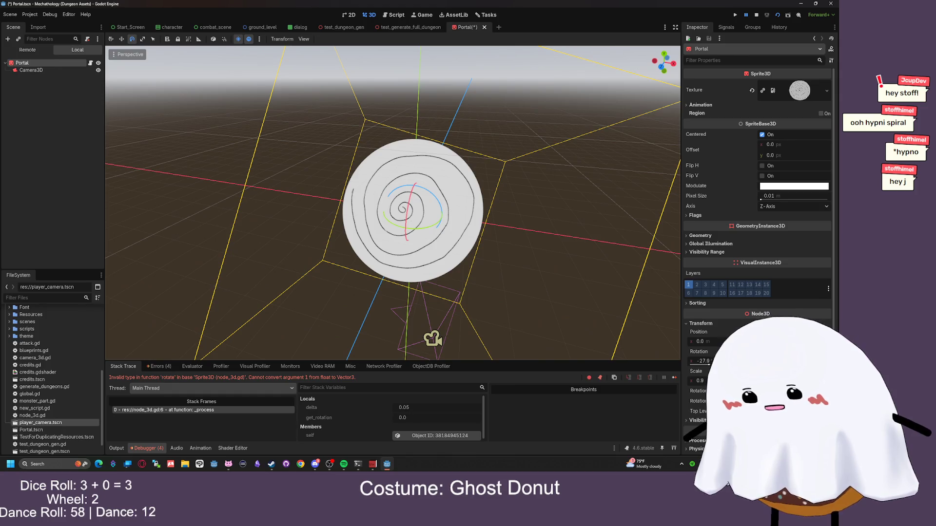
key(ctrl+z)
mouse_move(390, 204)
mouse_down()
mouse_move(293, 200)
mouse_move(278, 190)
mouse_up()
mouse_move(493, 205)
mouse_down()
mouse_move(507, 196)
mouse_move(488, 263)
mouse_move(445, 328)
mouse_move(595, 122)
mouse_move(488, 292)
mouse_move(512, 219)
mouse_move(539, 188)
mouse_move(437, 137)
mouse_move(349, 133)
mouse_move(214, 151)
mouse_move(524, 161)
mouse_move(487, 185)
mouse_move(472, 188)
mouse_move(472, 174)
mouse_up()
click(43, 69)
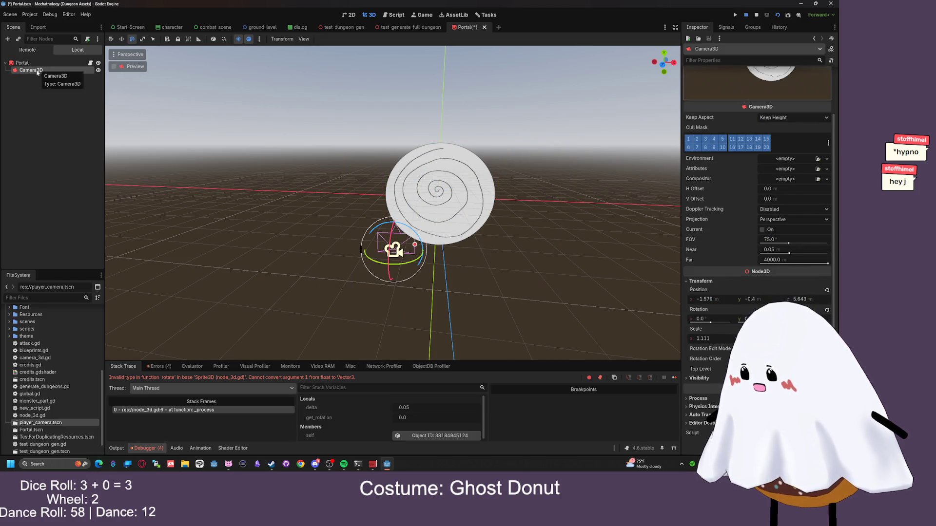
click(24, 63)
Change the Portal node's type to Node3D
right_click(42, 64)
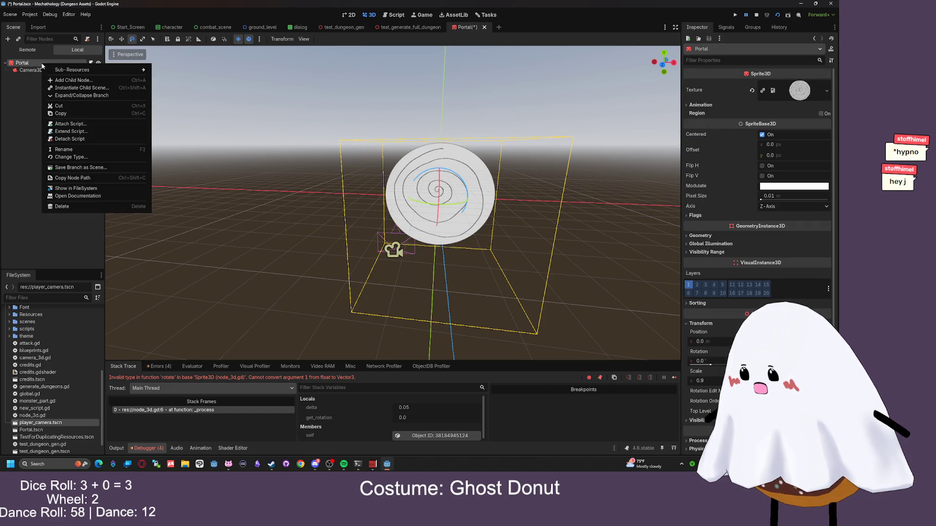
click(71, 157)
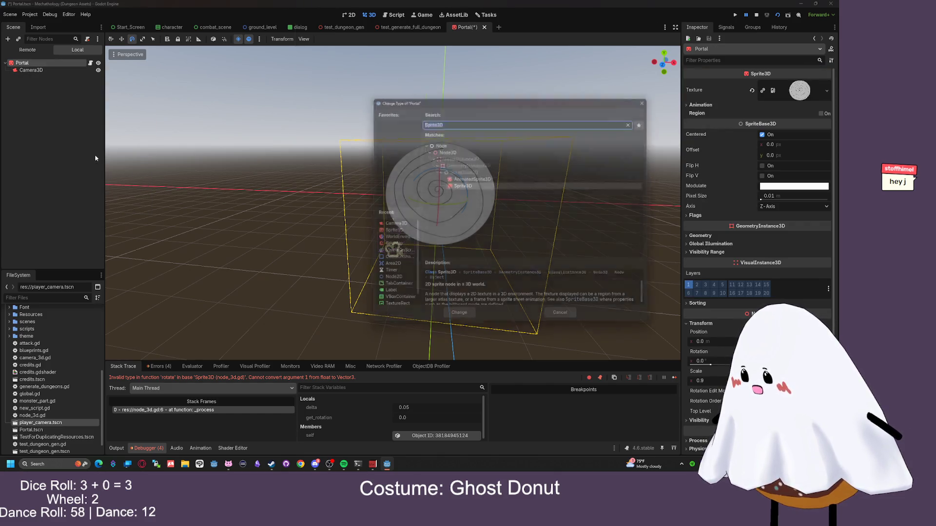
text(node3d)
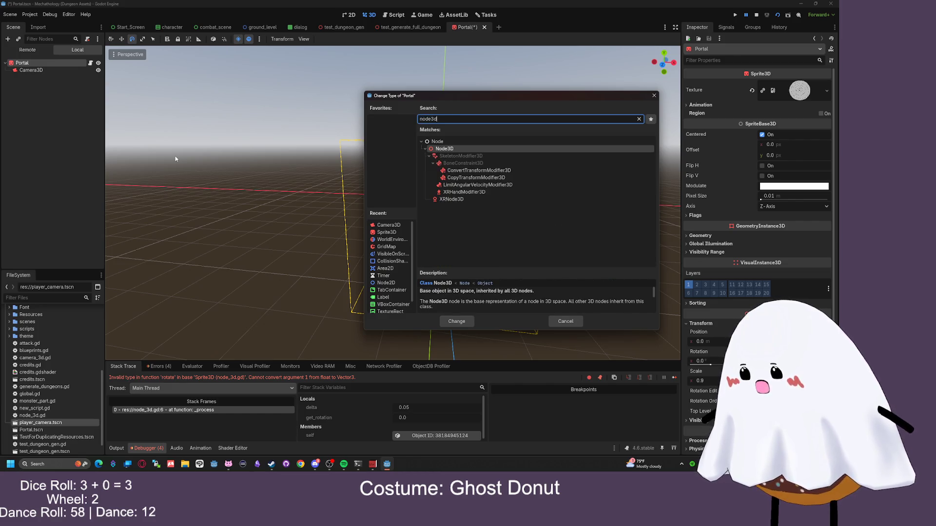
key(Return)
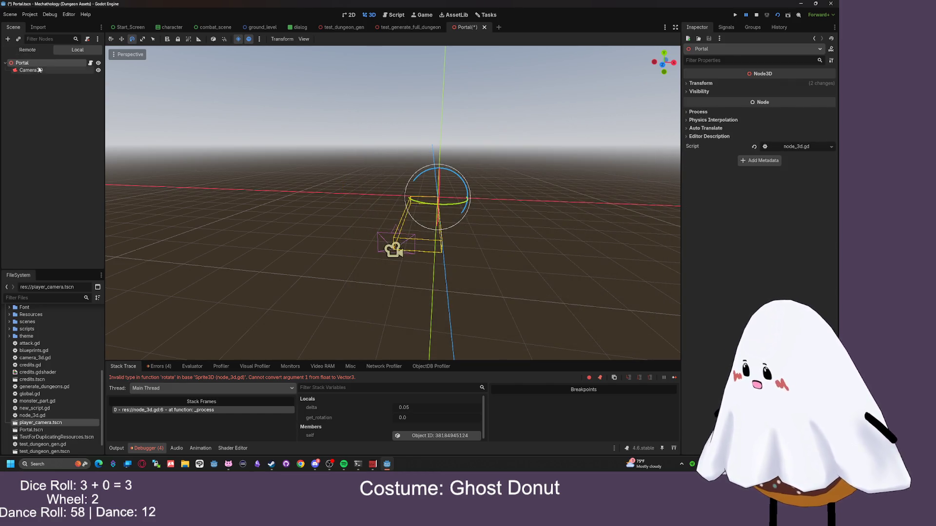
Add a Sprite3D child under Portal with portal.png as its texture
key(ctrl+a)
text(sprite3d)
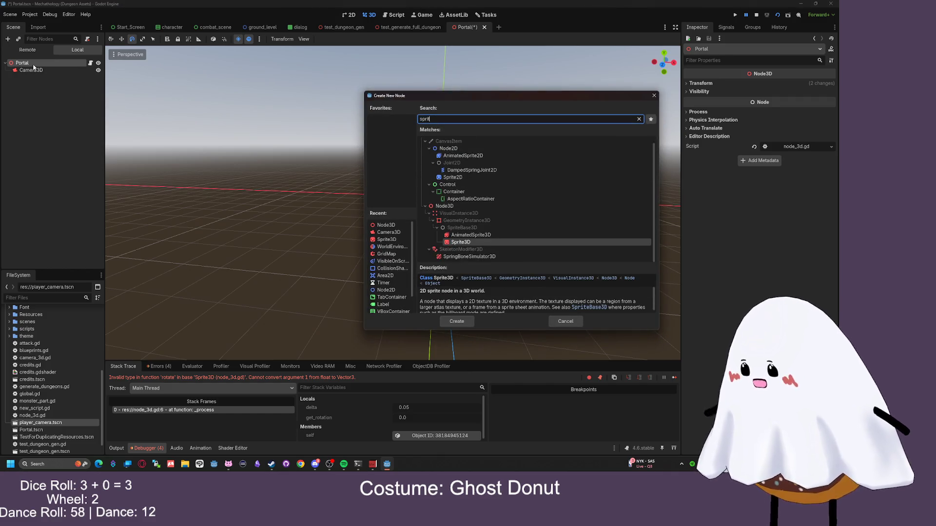
key(Return)
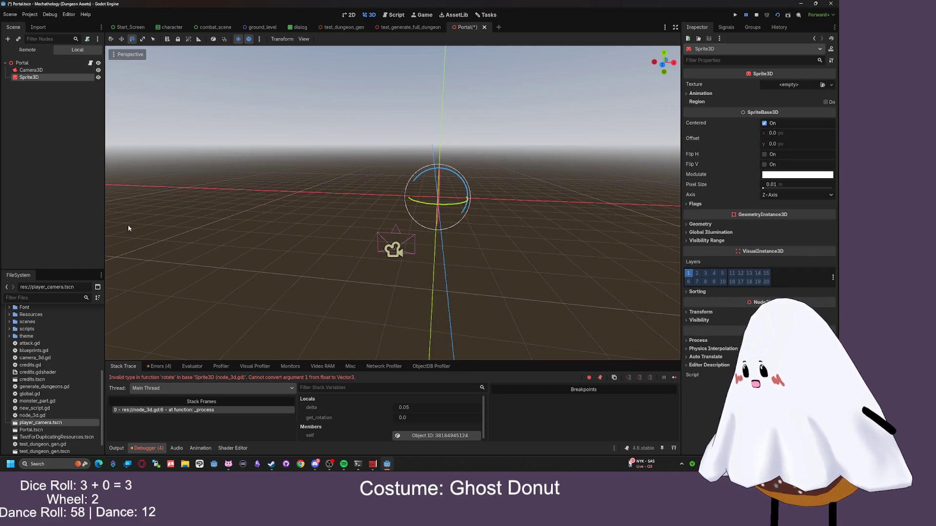
click(37, 299)
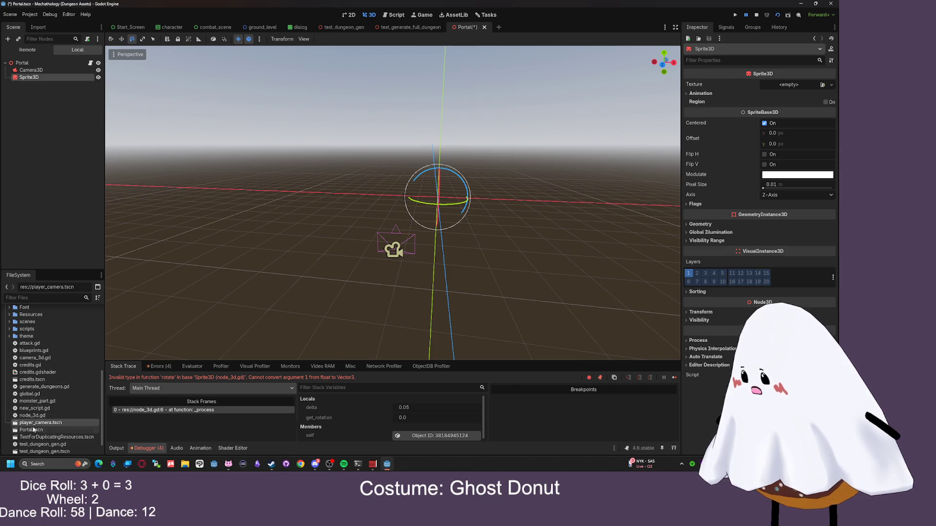
text(por)
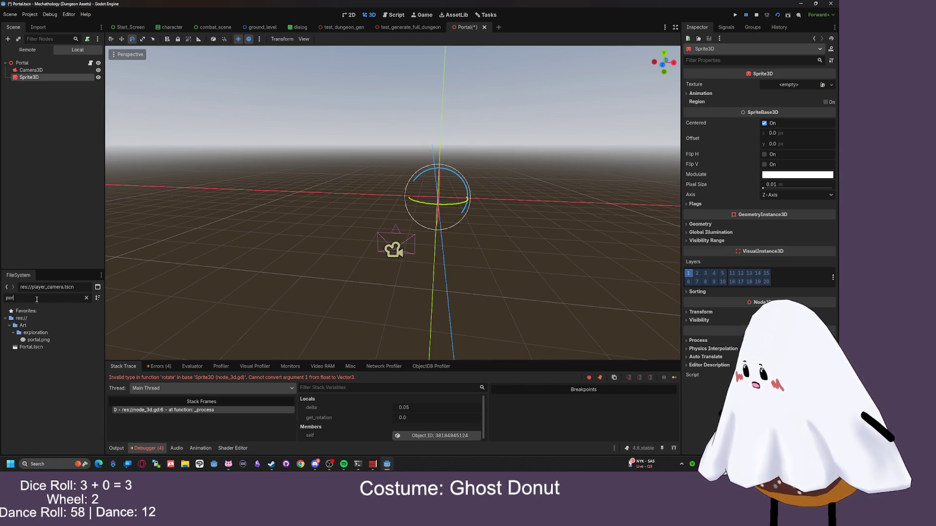
drag(39, 340, 28, 78)
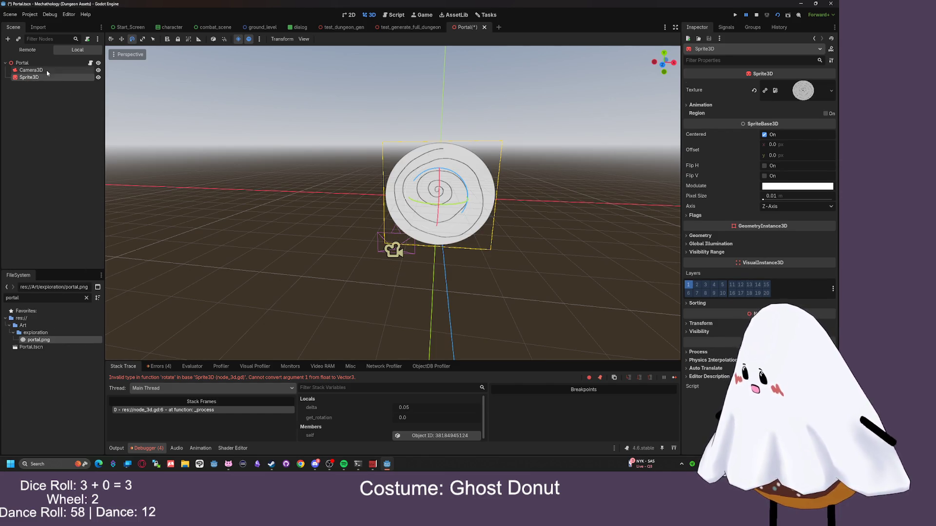
Move the Camera3D to about x −0.35, y 1.95 so the spiral disc is centred
click(31, 70)
scroll(415, 249, up, 5)
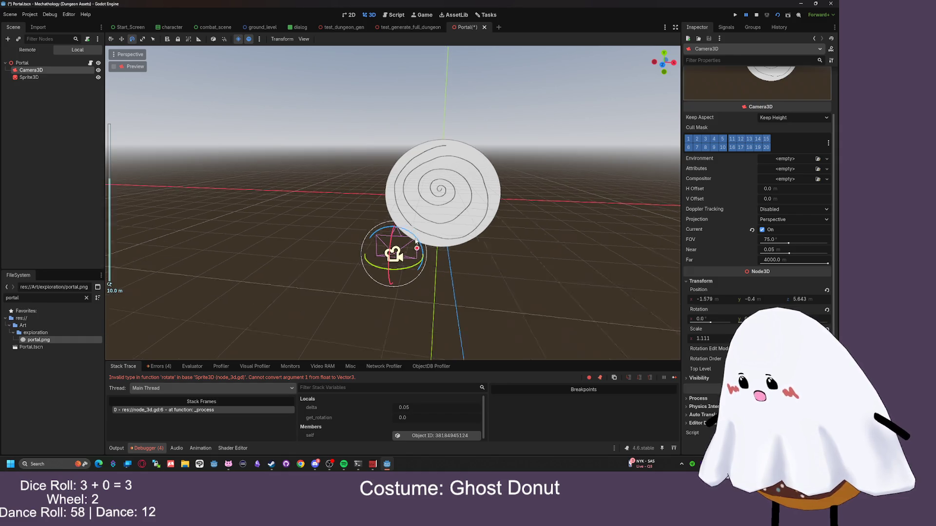
click(123, 40)
scroll(410, 241, down, 4)
drag(435, 271, 490, 269)
drag(447, 225, 446, 134)
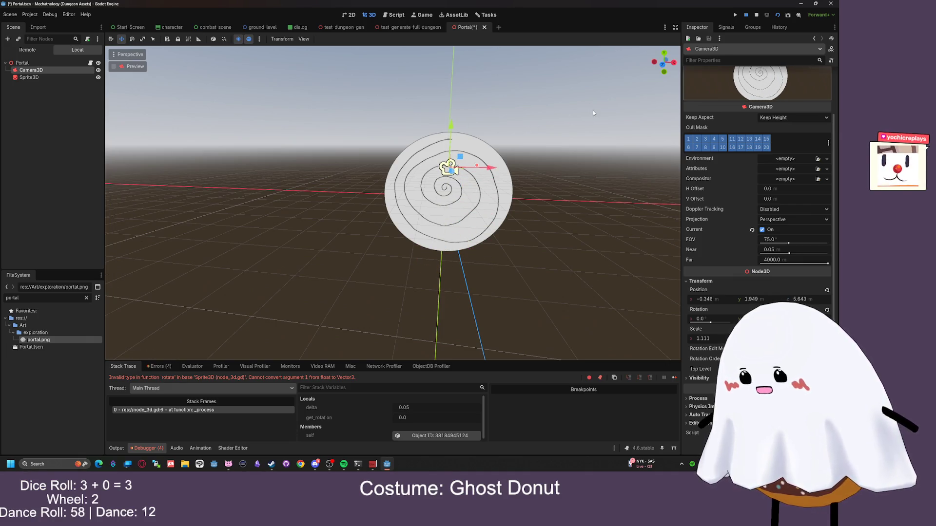
scroll(594, 109, down, 2)
scroll(734, 86, up, 2)
drag(435, 142, 438, 199)
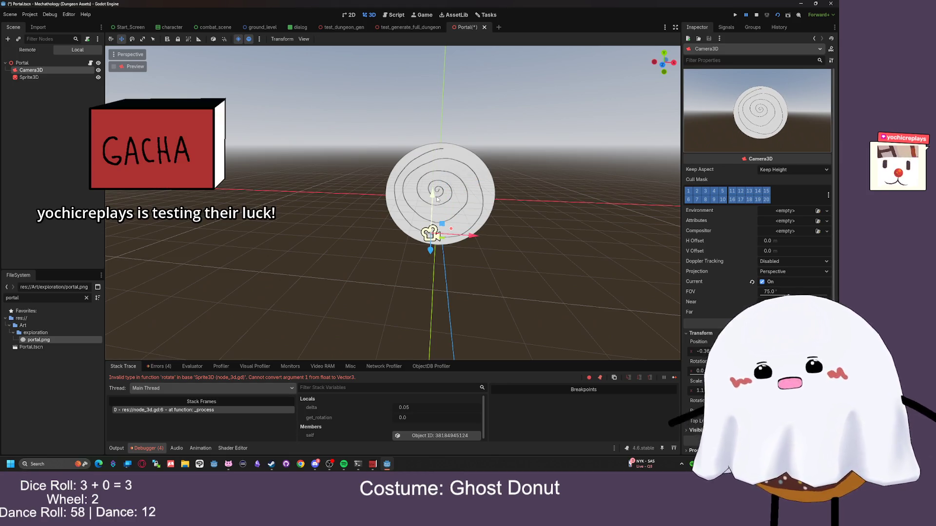
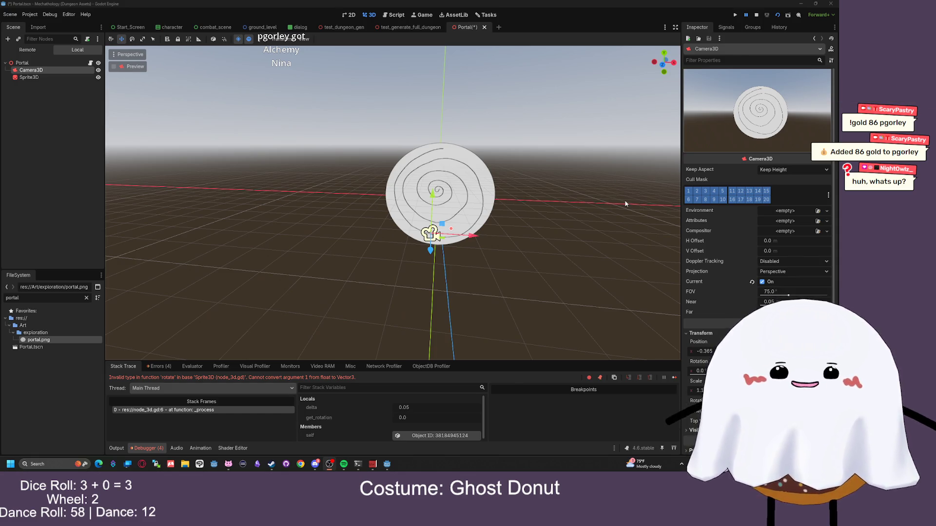
Focus on and inspect the Sprite3D spiral, then open node_3d.gd from Camera3D
click(593, 210)
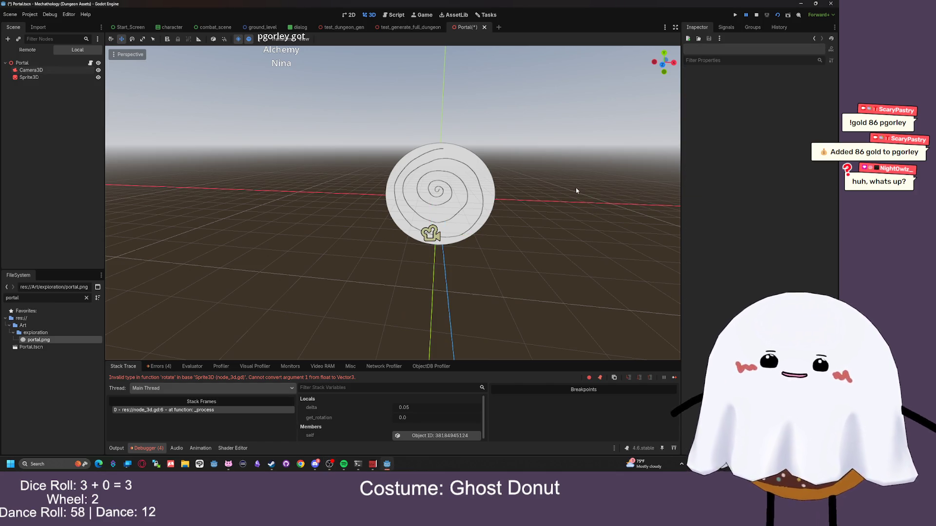
click(491, 191)
key(f)
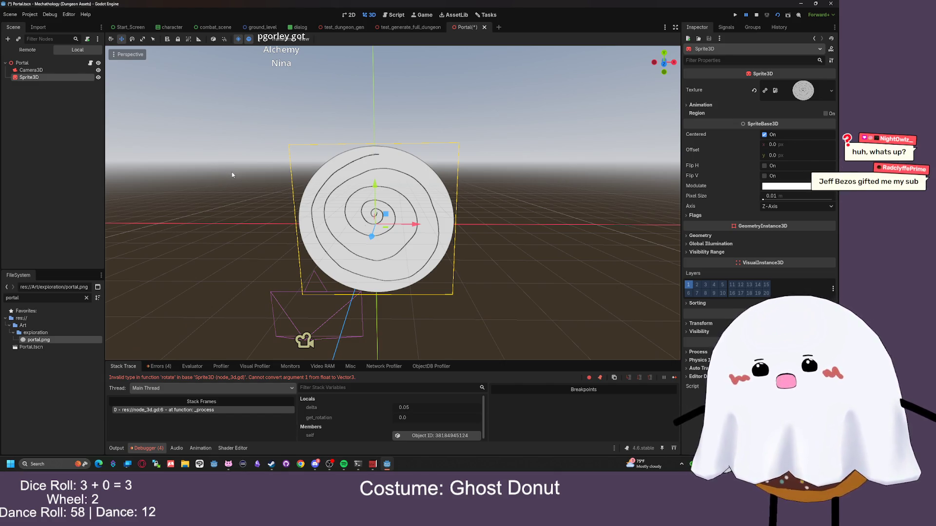
mouse_move(181, 199)
mouse_down()
mouse_move(190, 190)
mouse_move(178, 178)
mouse_move(196, 178)
mouse_move(176, 178)
mouse_up()
scroll(405, 195, up, 3)
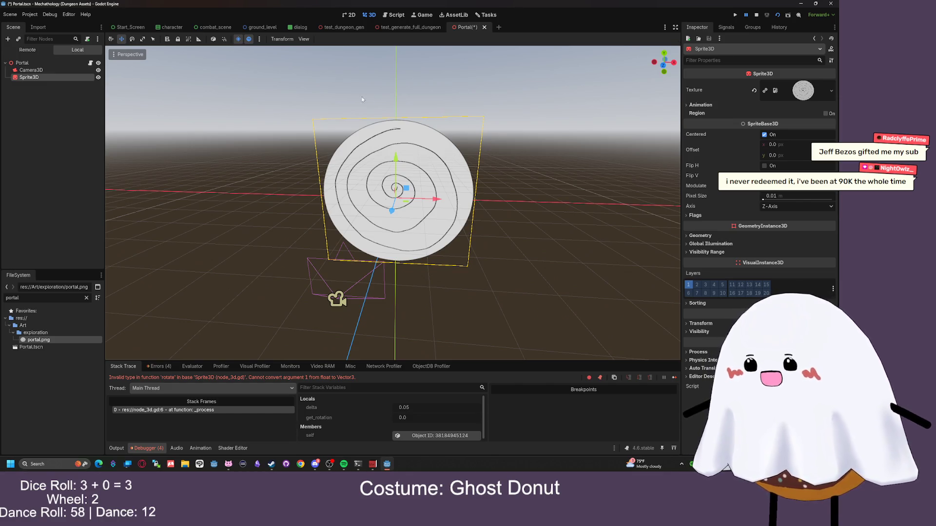
click(66, 69)
click(91, 63)
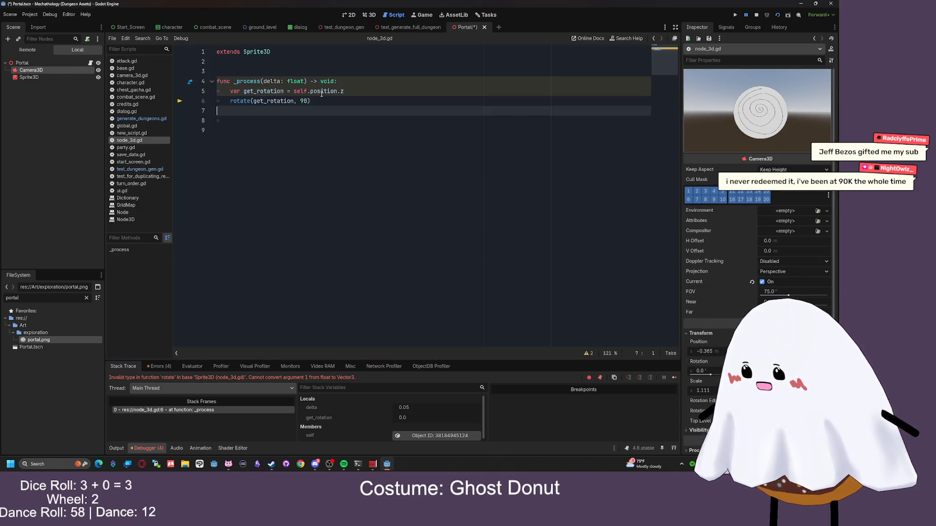
mouse_move(245, 93)
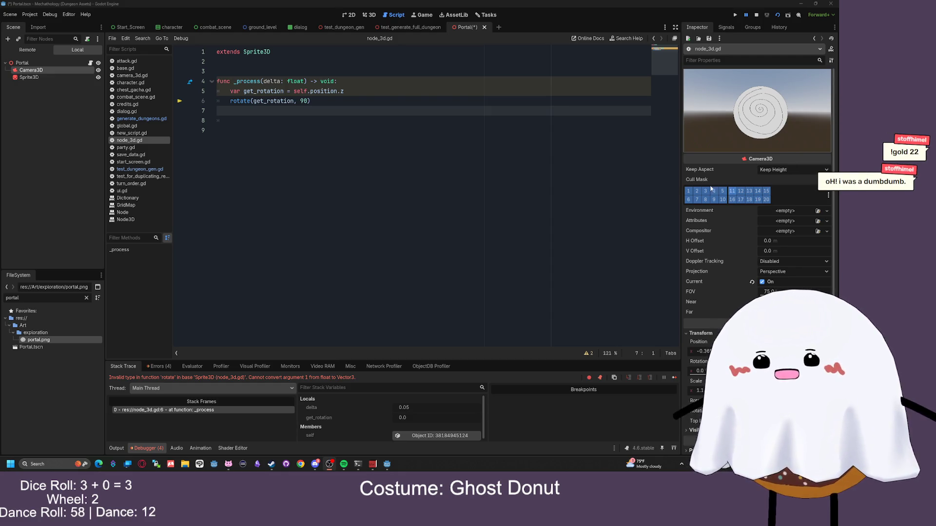
click(547, 165)
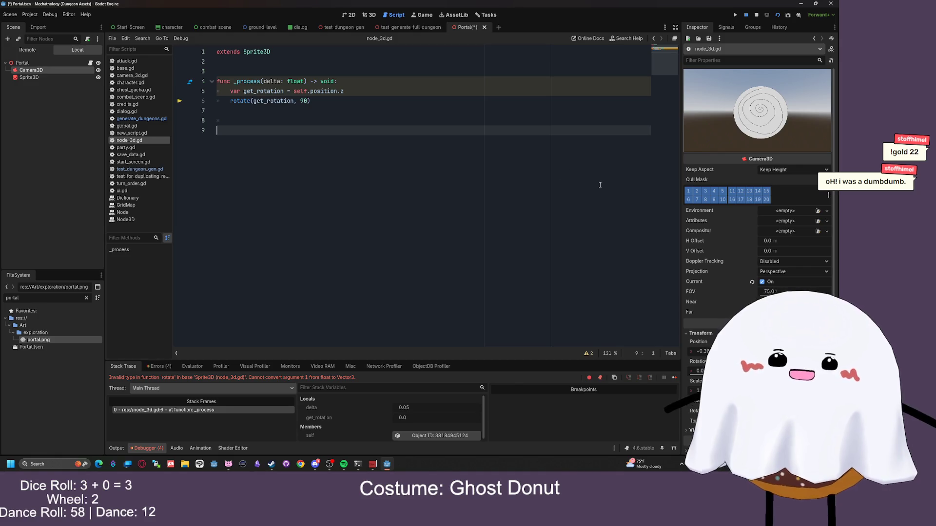
click(356, 113)
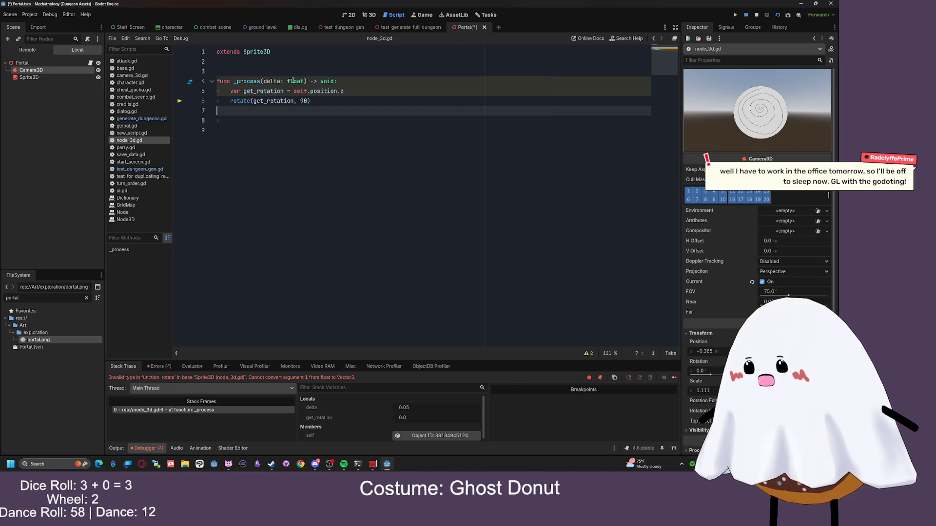
drag(29, 77, 298, 63)
key(Return)
click(295, 121)
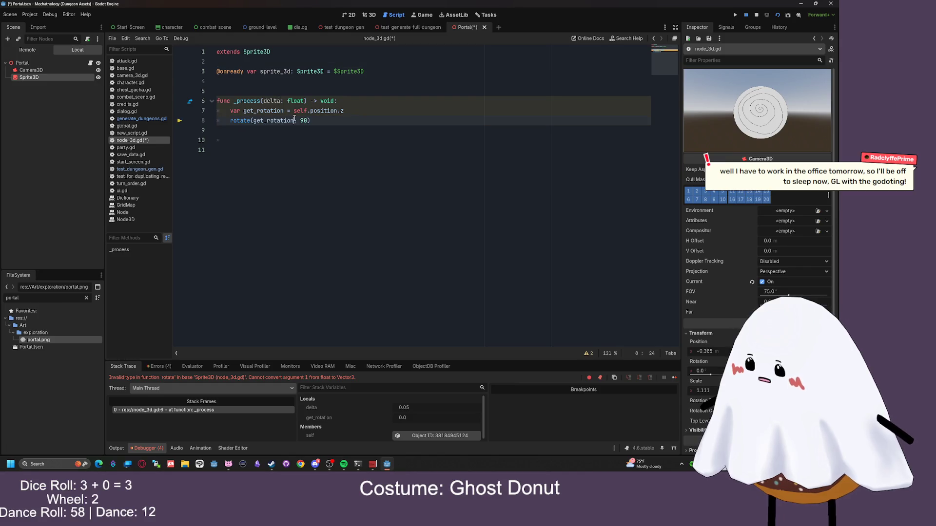
mouse_move(360, 113)
mouse_down()
mouse_move(218, 111)
mouse_move(232, 112)
mouse_up()
click(267, 120)
drag(307, 112, 294, 111)
text(sprit)
key(Return)
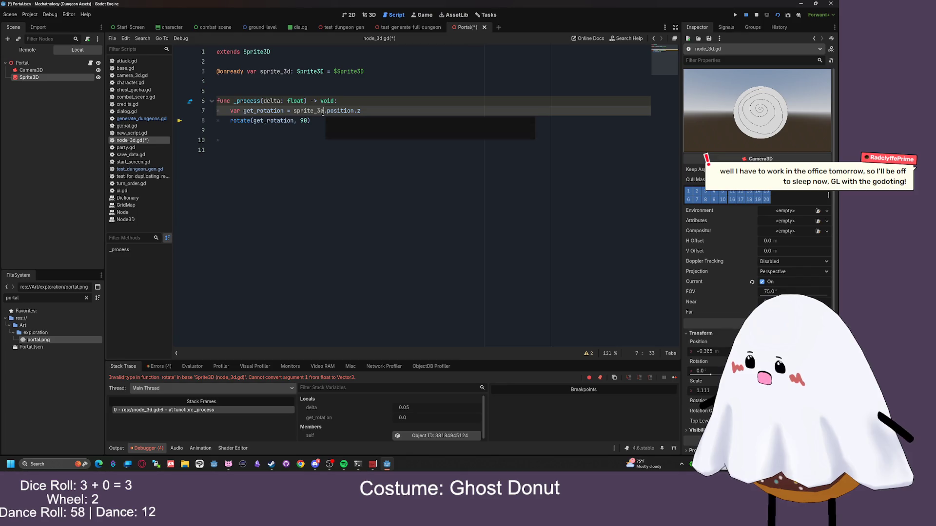
Prefix the rotate call with sprite_3d. and run the scene
drag(325, 111, 293, 111)
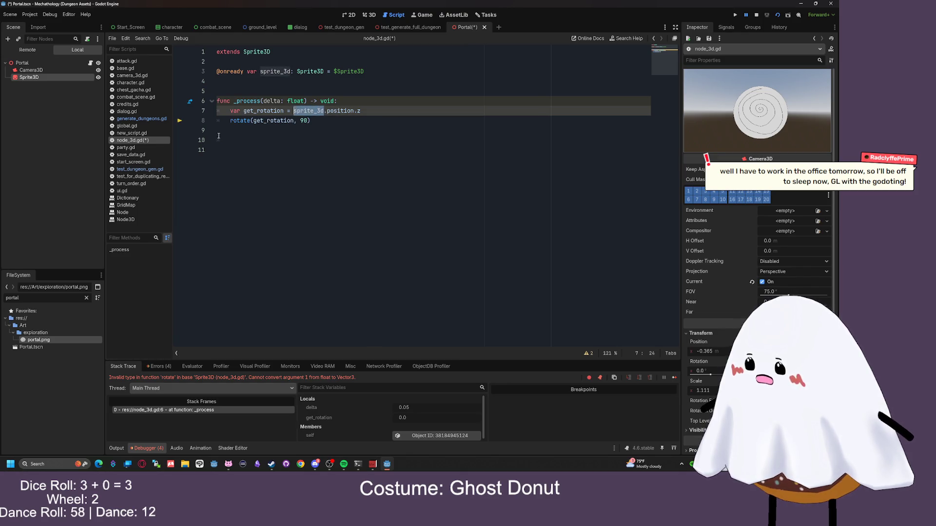
key(ctrl+c)
click(228, 120)
key(ctrl+v)
text(.)
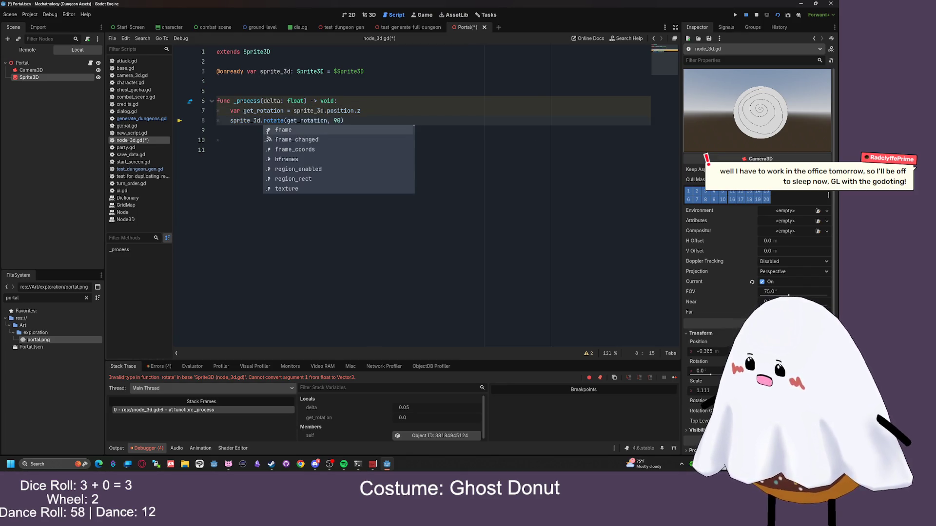
click(352, 121)
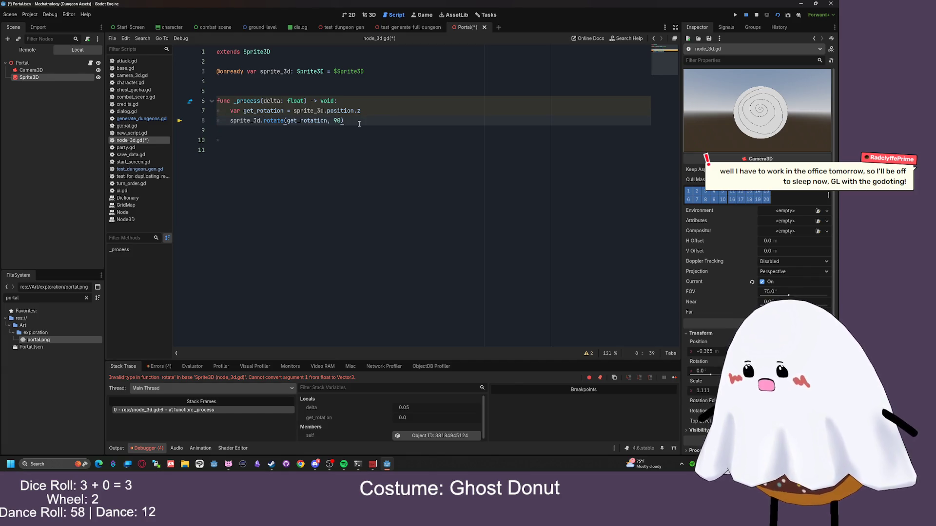
click(768, 14)
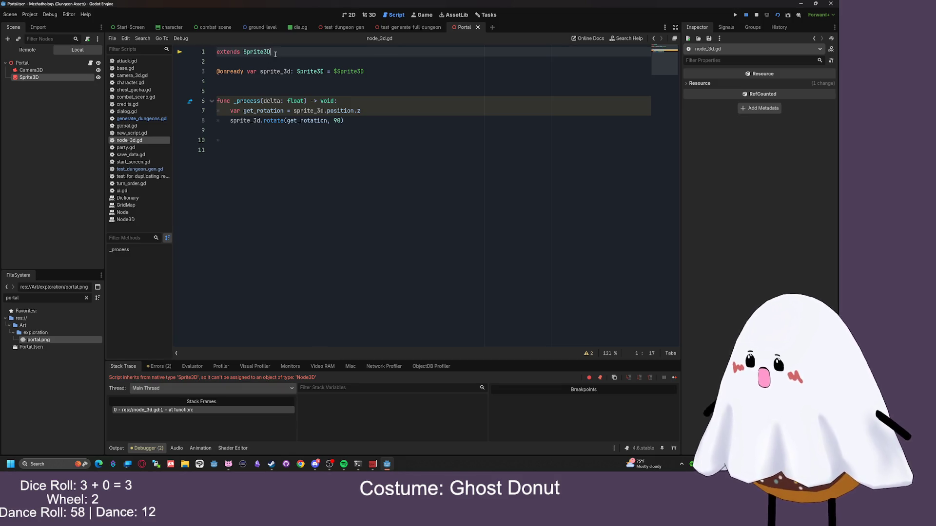
Change the base class from Sprite3D to Node3D, save, and rerun the scene
drag(271, 52, 244, 51)
text(Node3D)
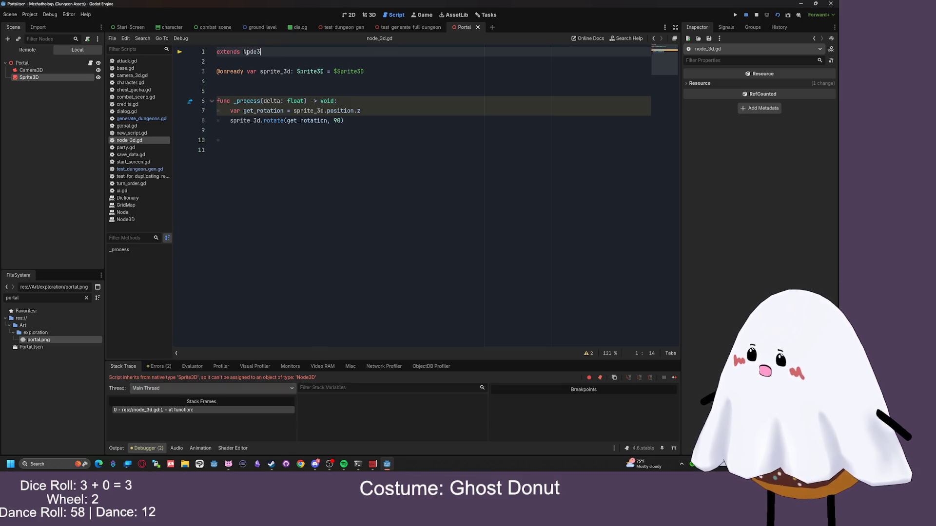
key(ctrl+s)
key(F6)
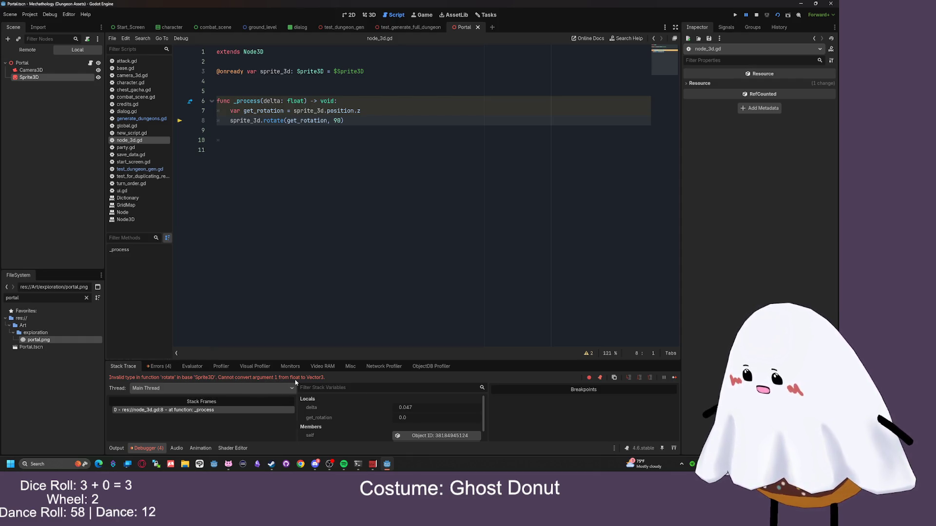
Replace position.z on line 7 with global_position and restart the scene
click(321, 112)
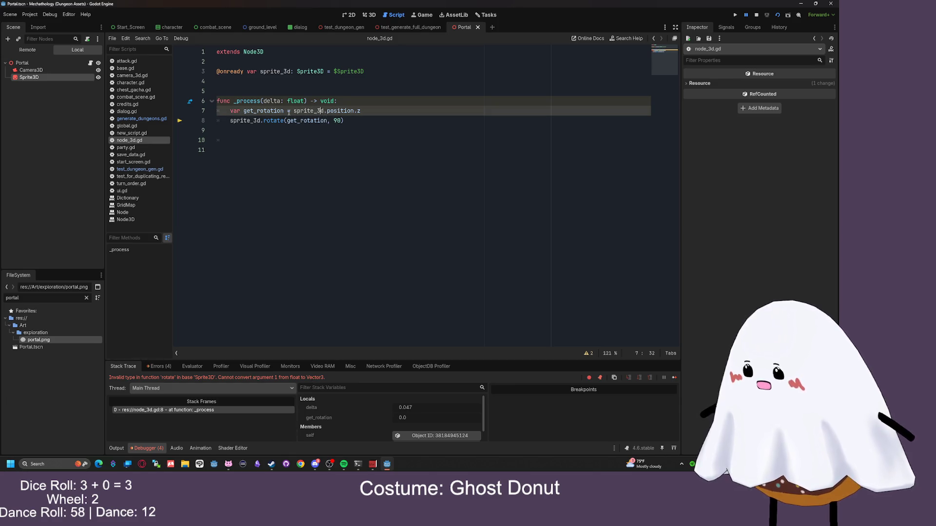
drag(366, 111, 324, 111)
text(.g)
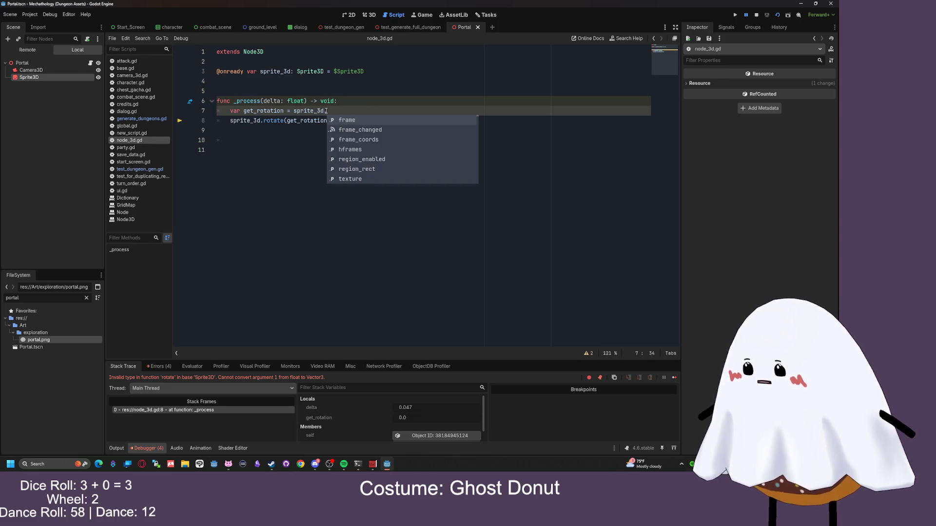
key(BackSpace)
text(p)
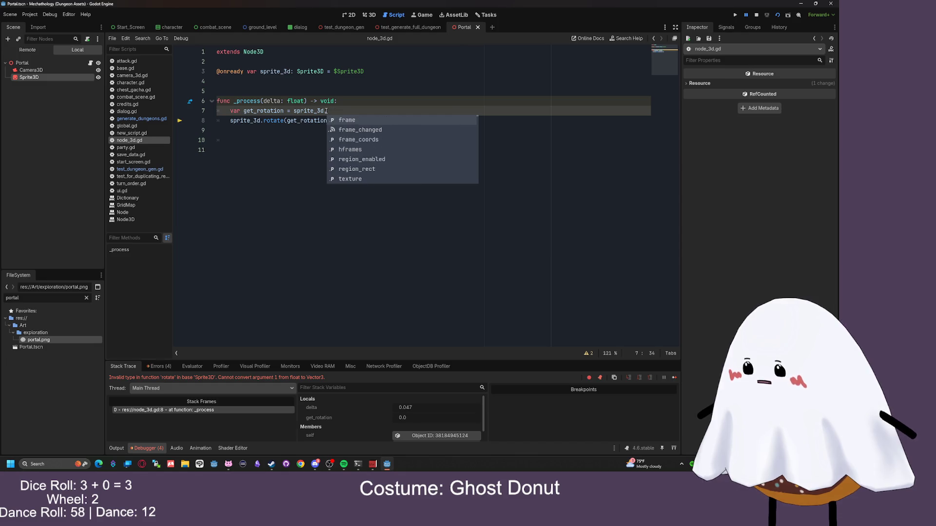
text(o)
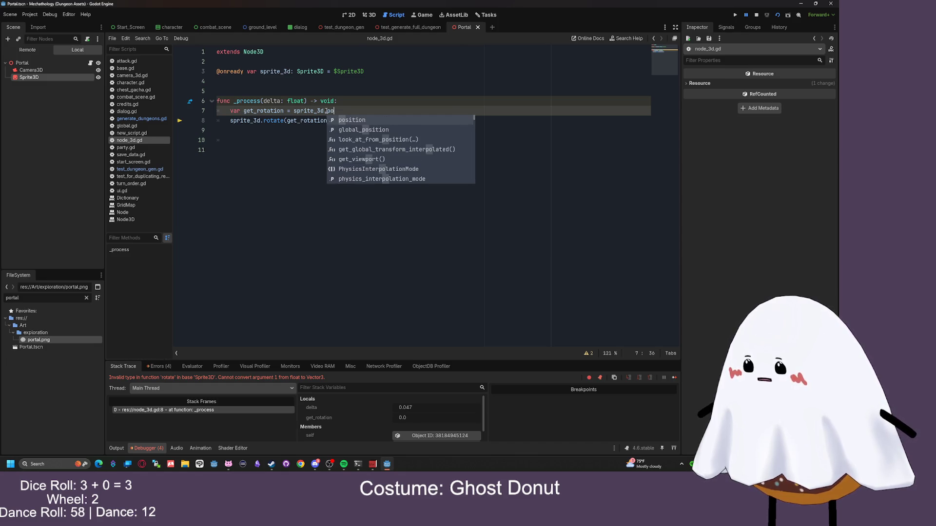
key(Down)
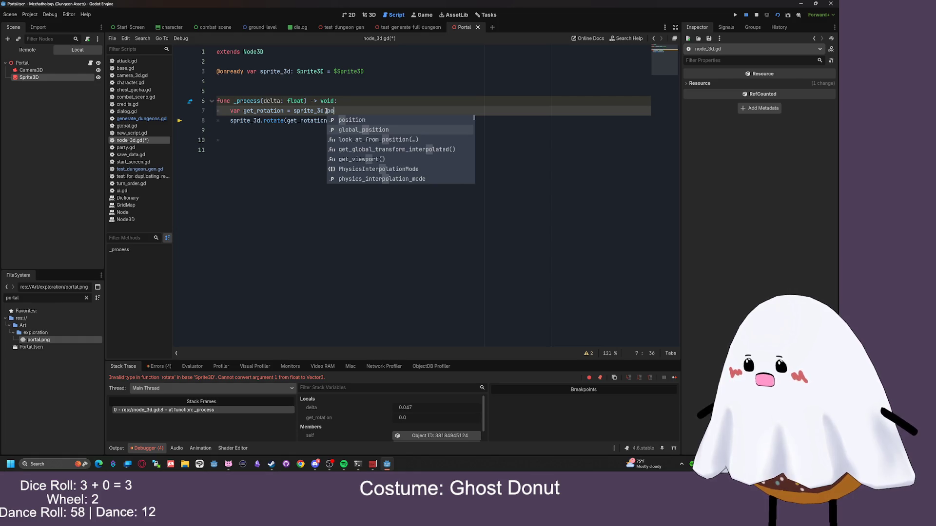
key(Return)
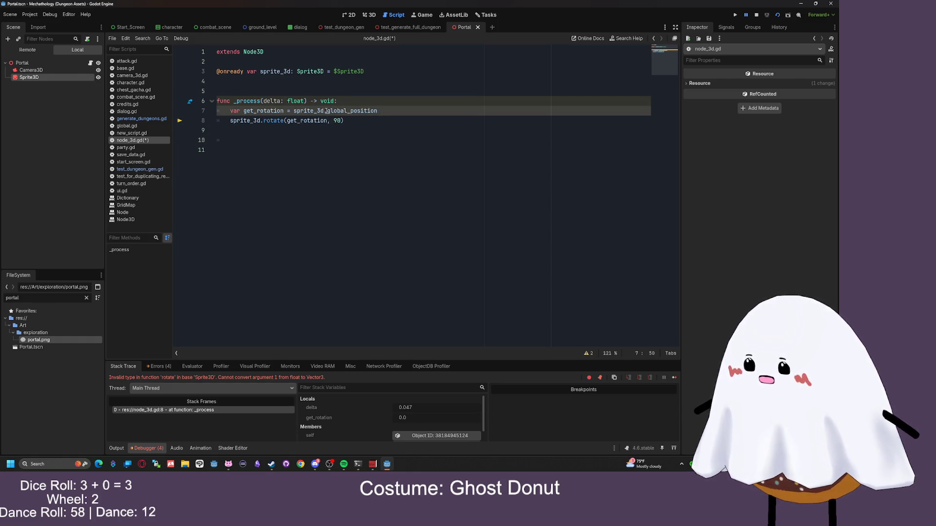
mouse_move(340, 112)
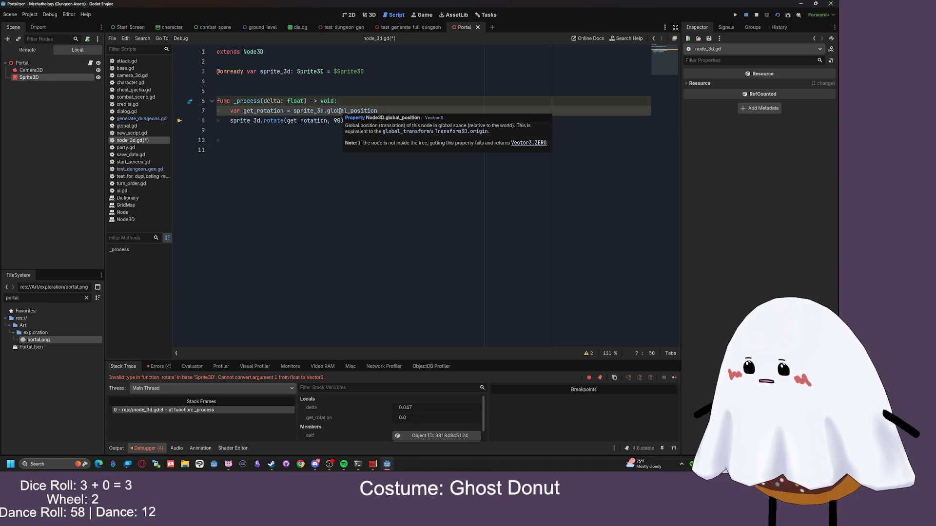
click(323, 140)
click(778, 15)
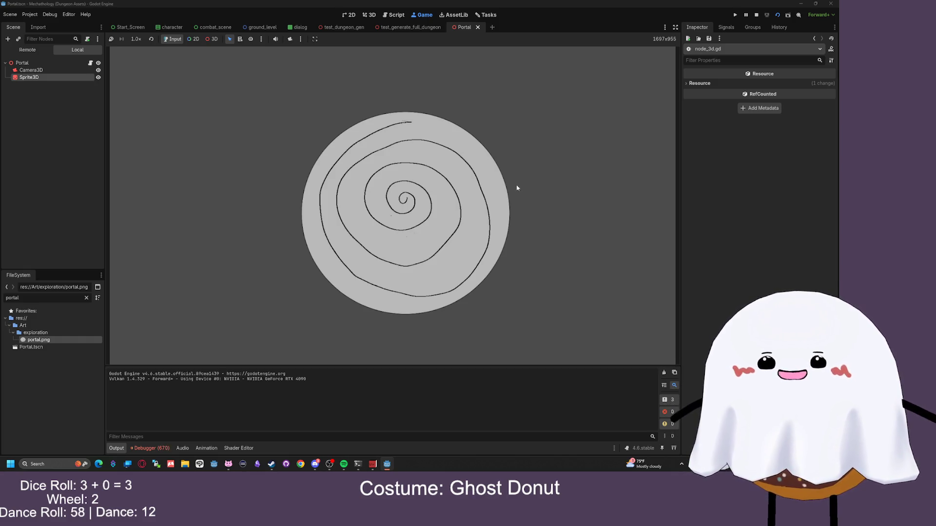
Stop the running portal game after checking the spiral sprite
click(756, 14)
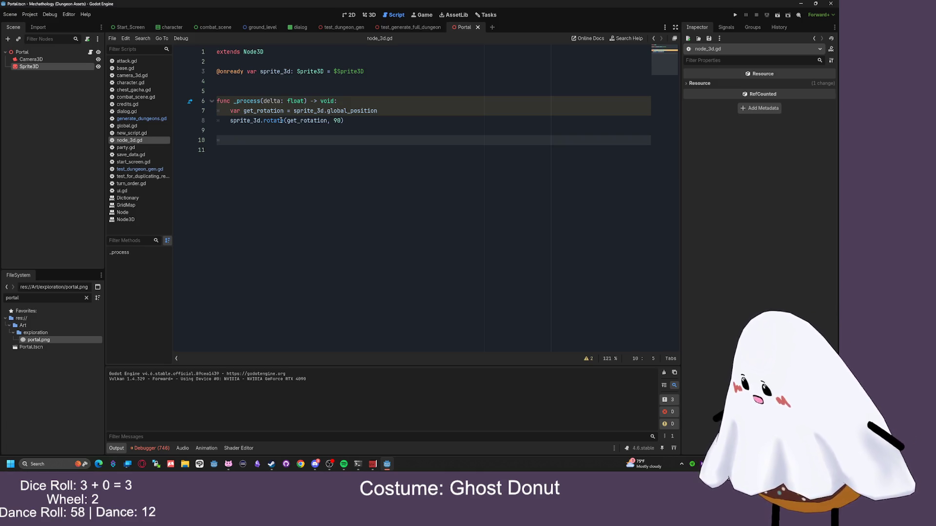
Append .y to line 7, save the script, and run the scene
mouse_move(281, 120)
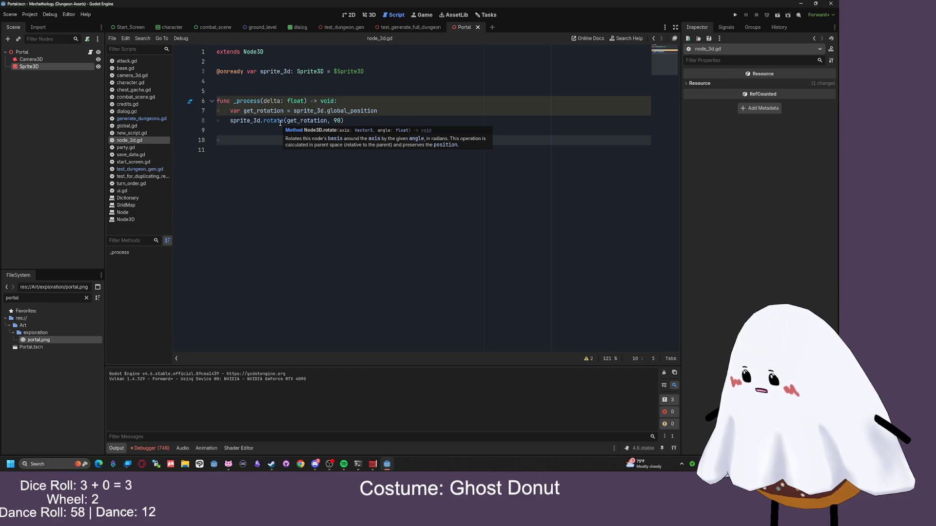
click(389, 114)
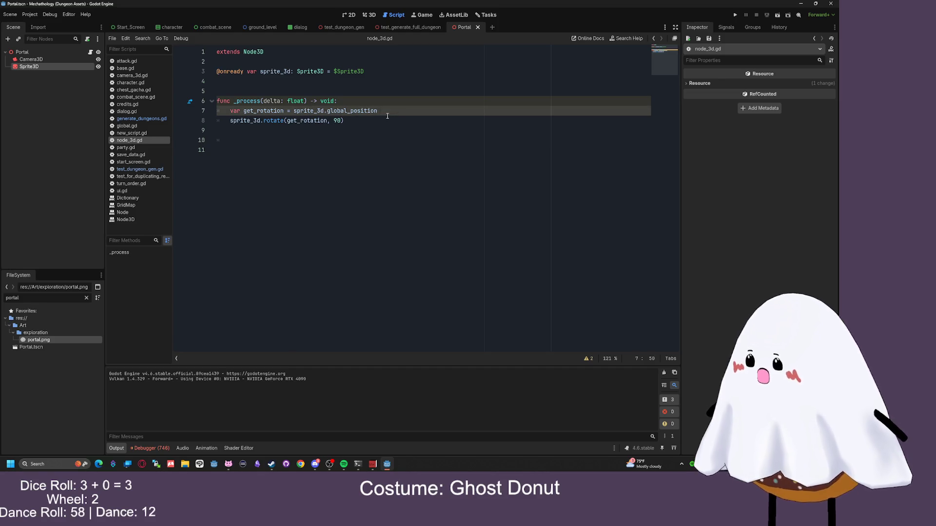
text(.y)
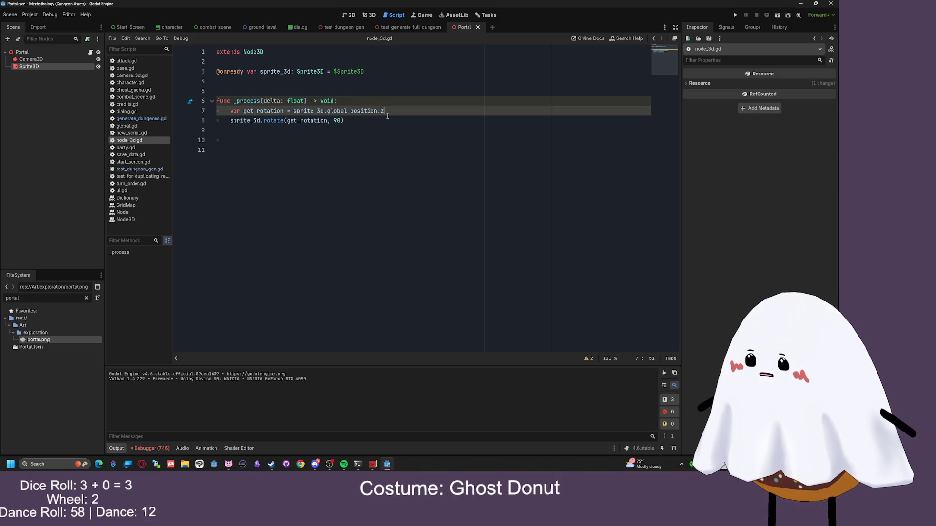
click(355, 130)
key(ctrl+s)
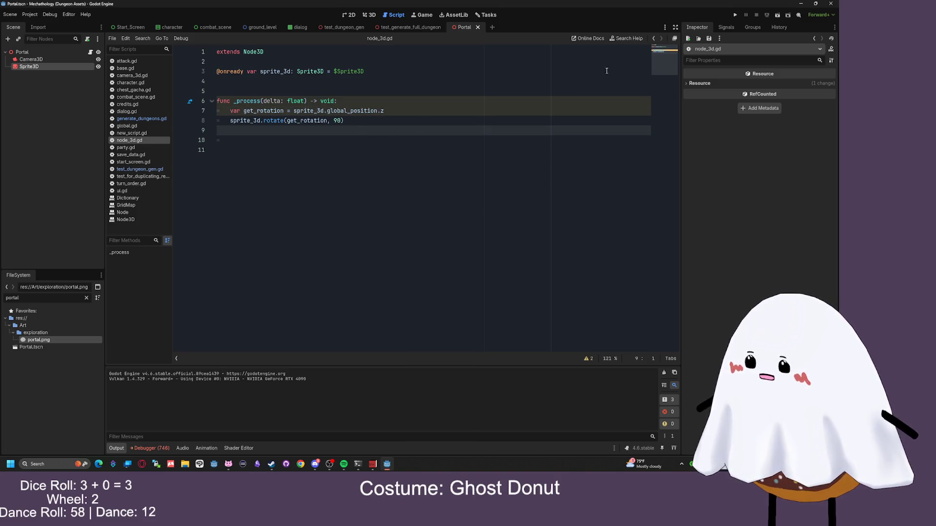
key(F6)
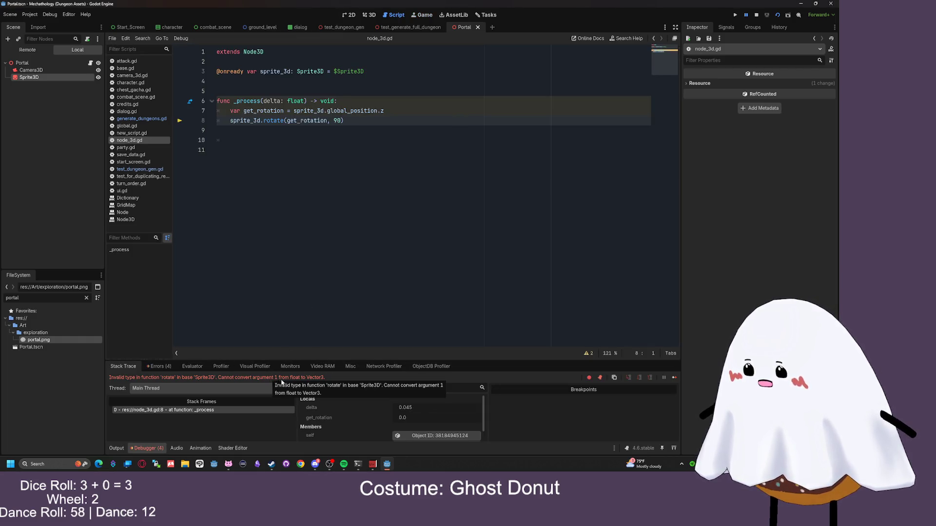
Trim the component after global_position, view its documentation, and select the get_rotation line
click(412, 111)
key(BackSpace)
key(BackSpace)
click(411, 120)
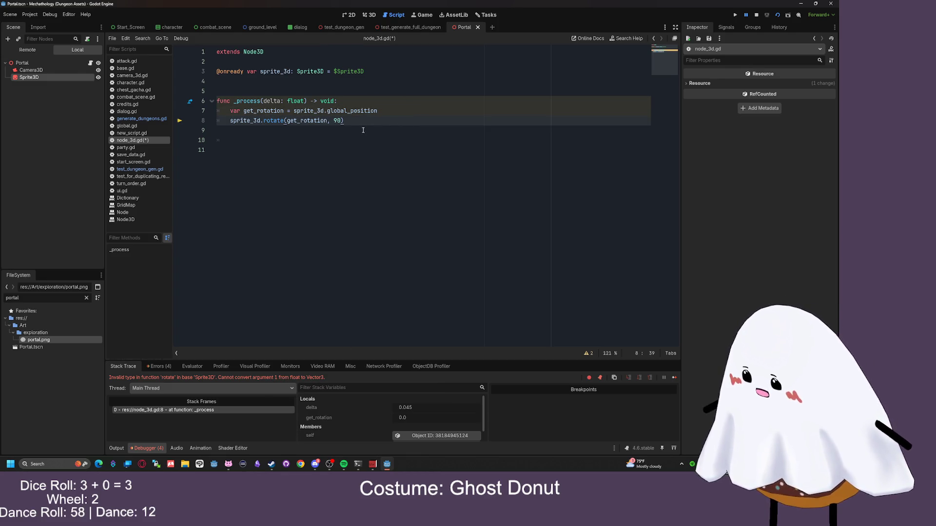
drag(378, 111, 326, 111)
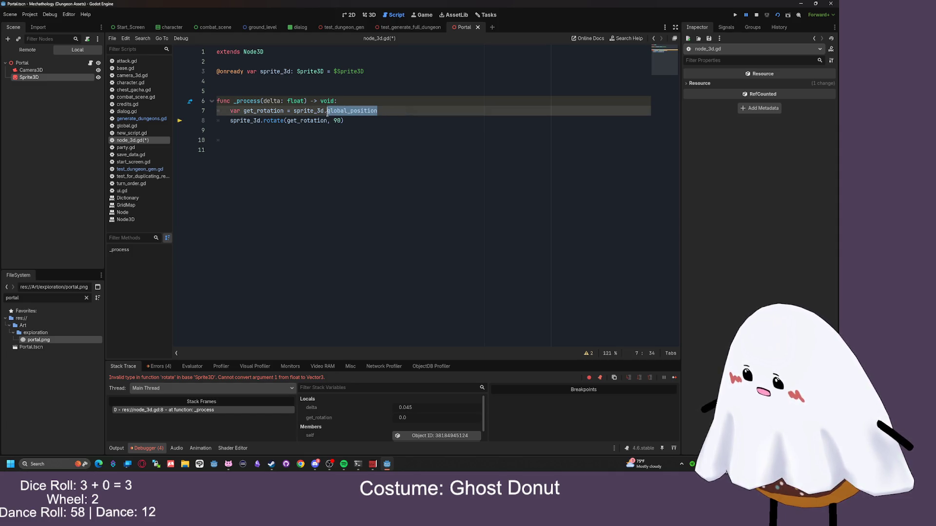
click(352, 131)
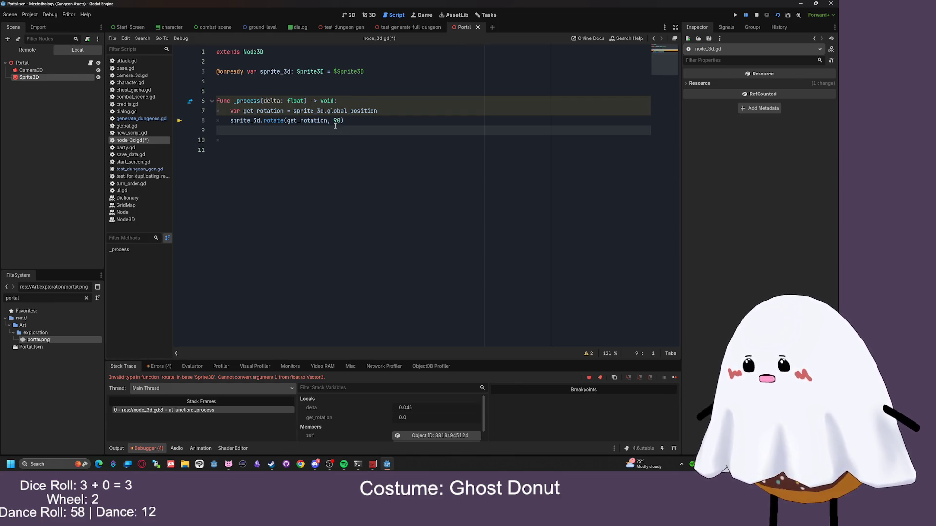
mouse_move(358, 114)
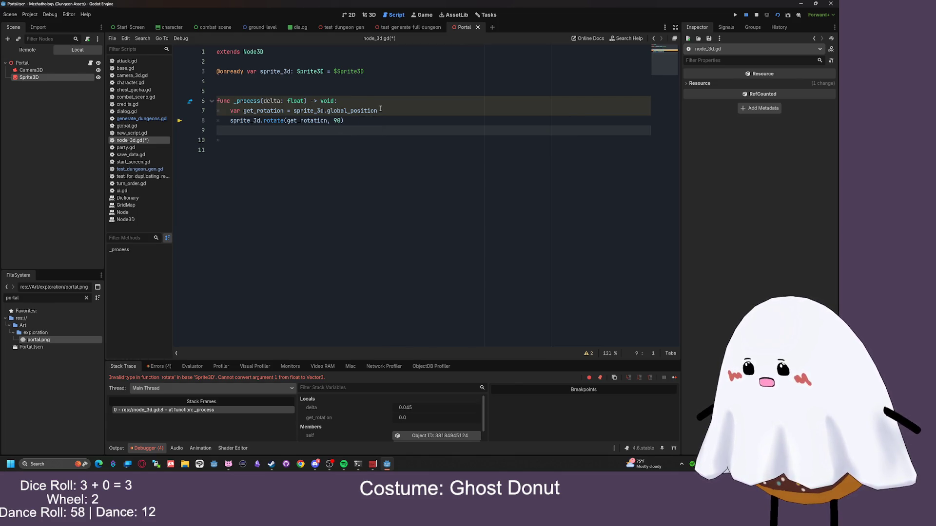
drag(381, 110, 231, 111)
click(381, 117)
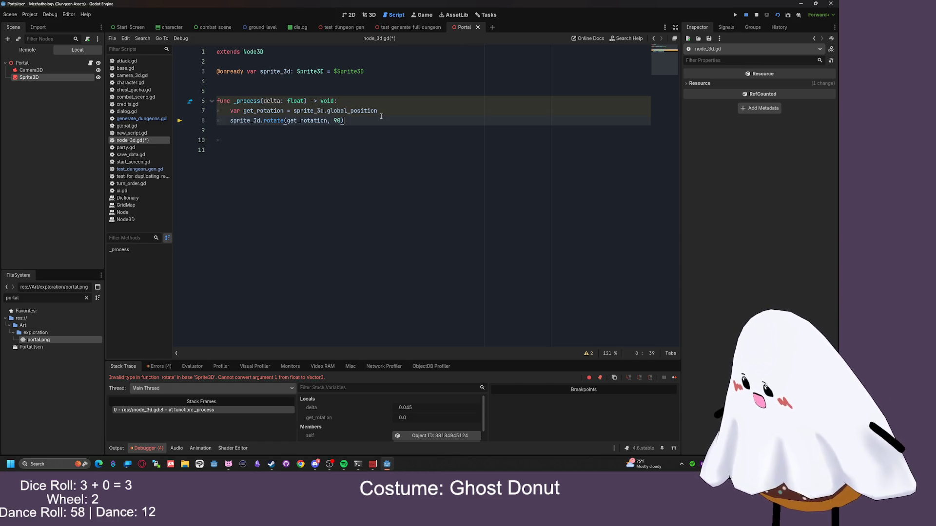
mouse_move(364, 112)
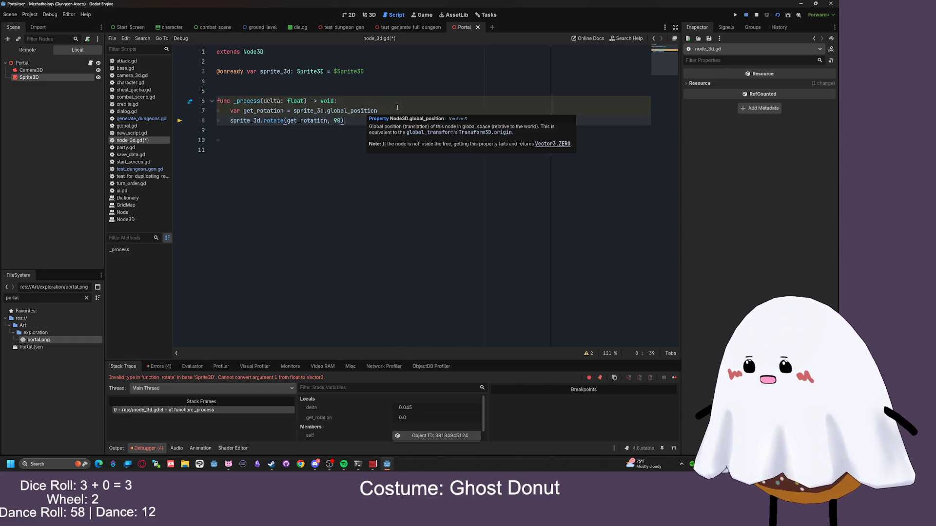
drag(401, 109, 230, 111)
Delete the get_rotation line and pass Vector3(sprite_3d.position.z) to rotate instead
key(BackSpace)
key(BackSpace)
key(BackSpace)
drag(327, 111, 287, 112)
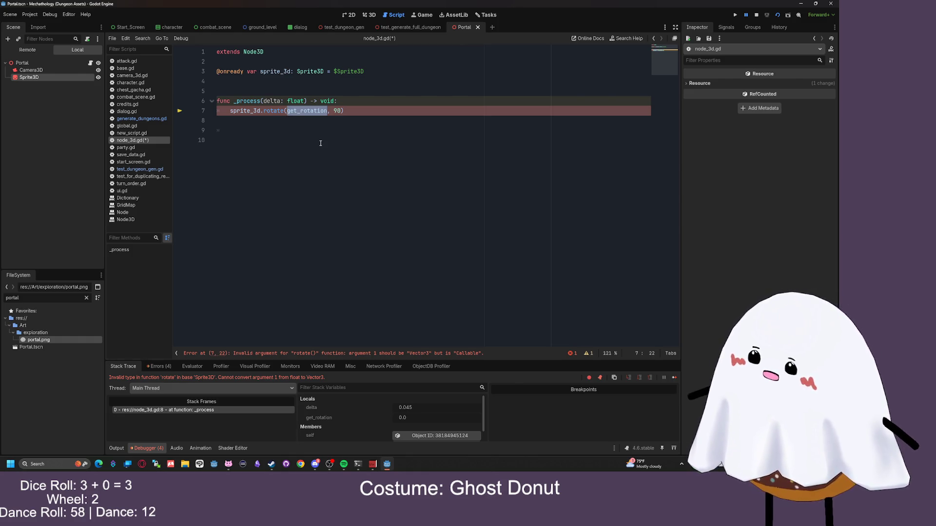
text(Vector3)
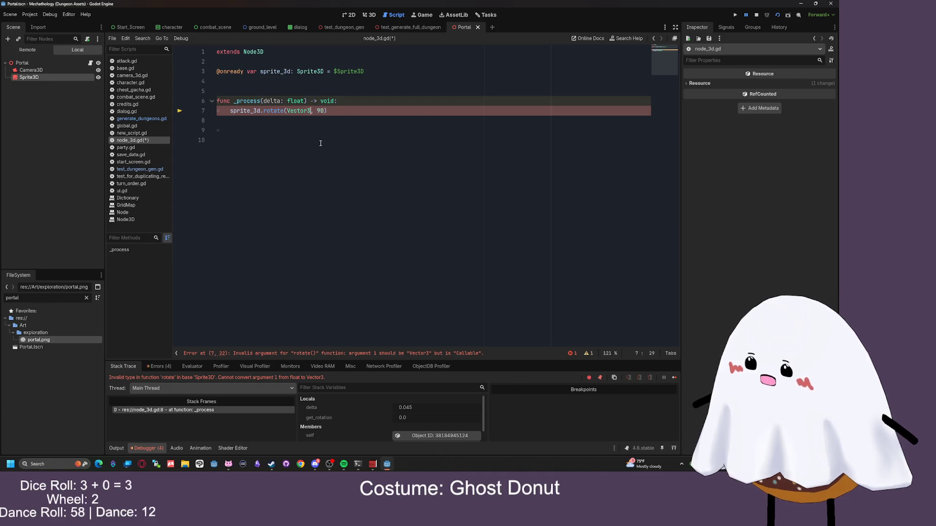
text(()
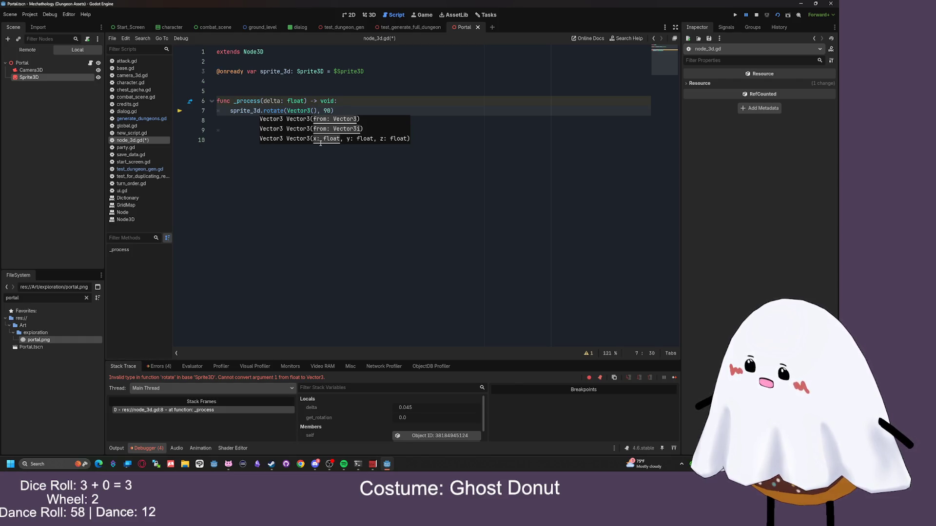
text(sprite3d)
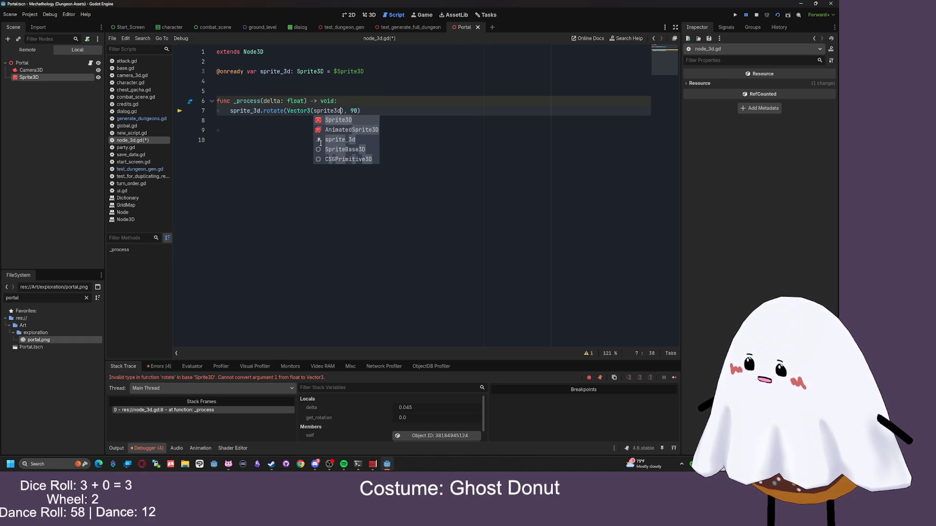
key(BackSpace)
key(BackSpace)
text(_)
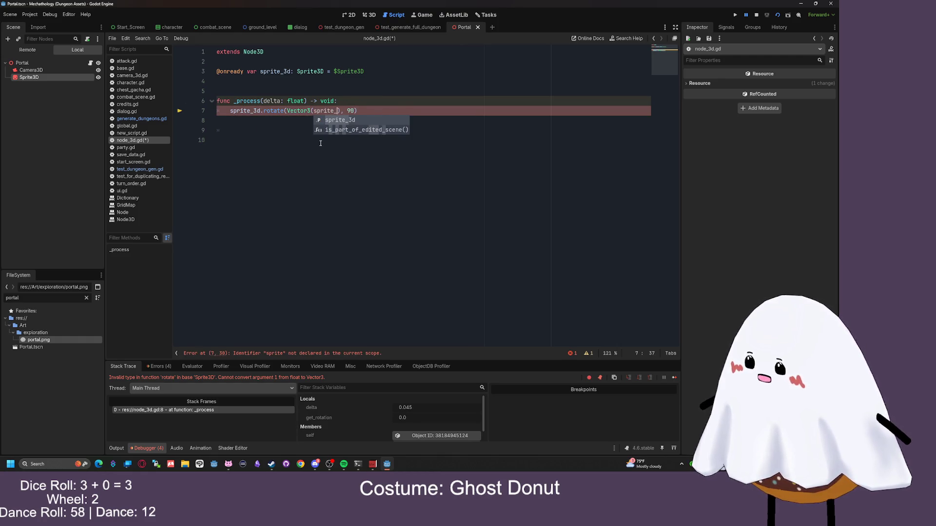
text(3d.)
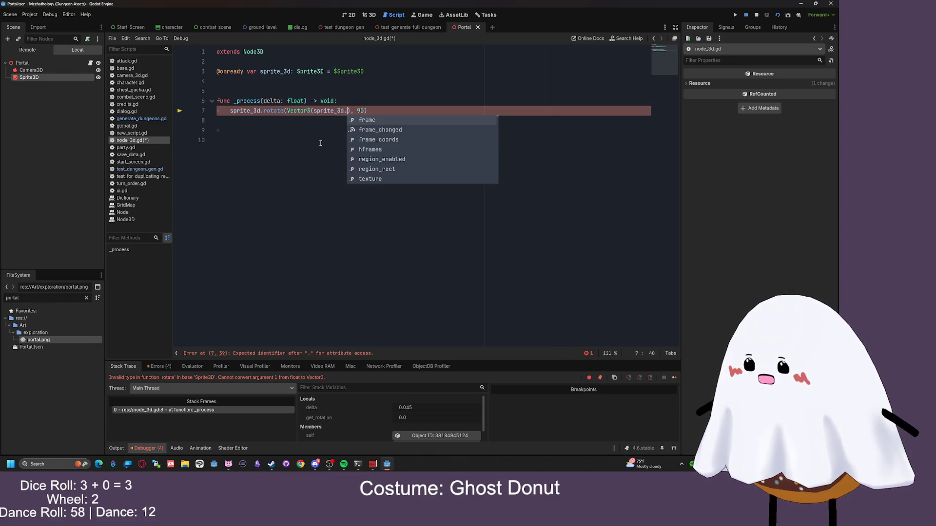
text(position.y)
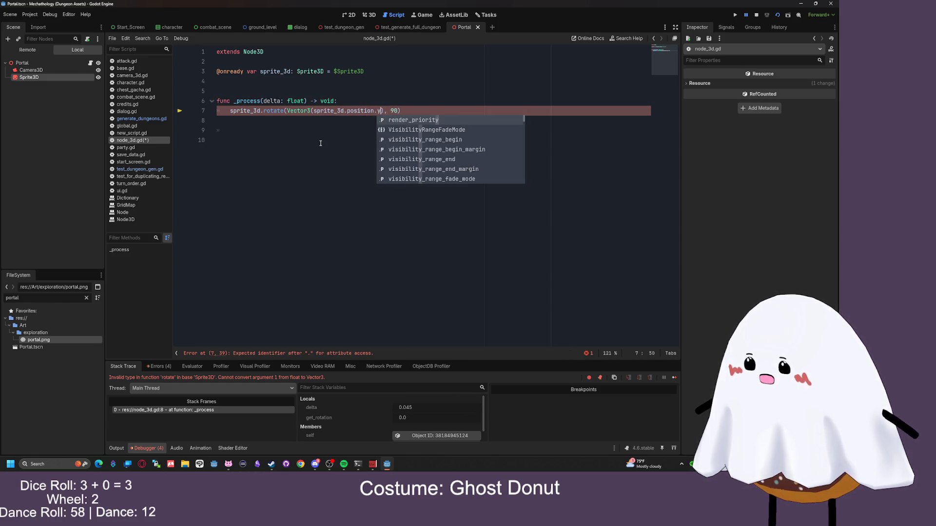
key(BackSpace)
text(z)
click(324, 143)
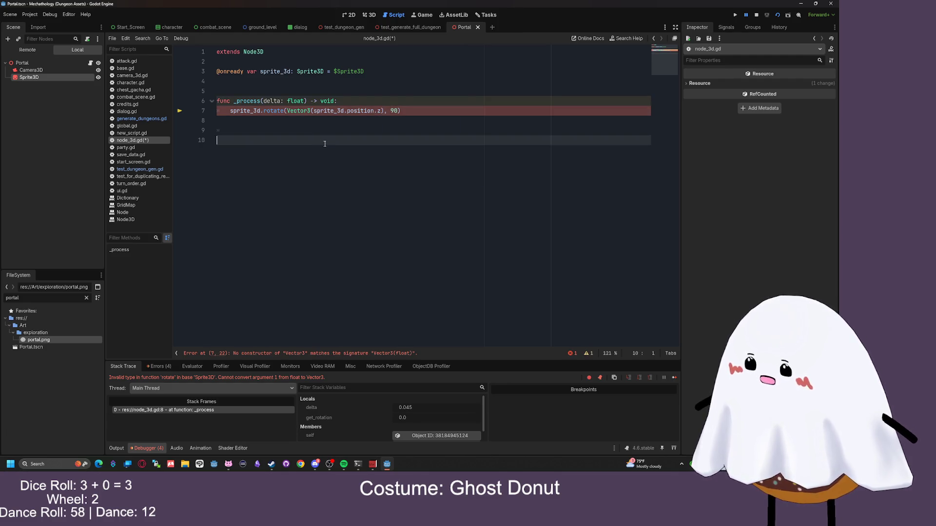
Make the axis Vector3(0,0,sprite_3d.position.z), save, and briefly run the scene
click(381, 110)
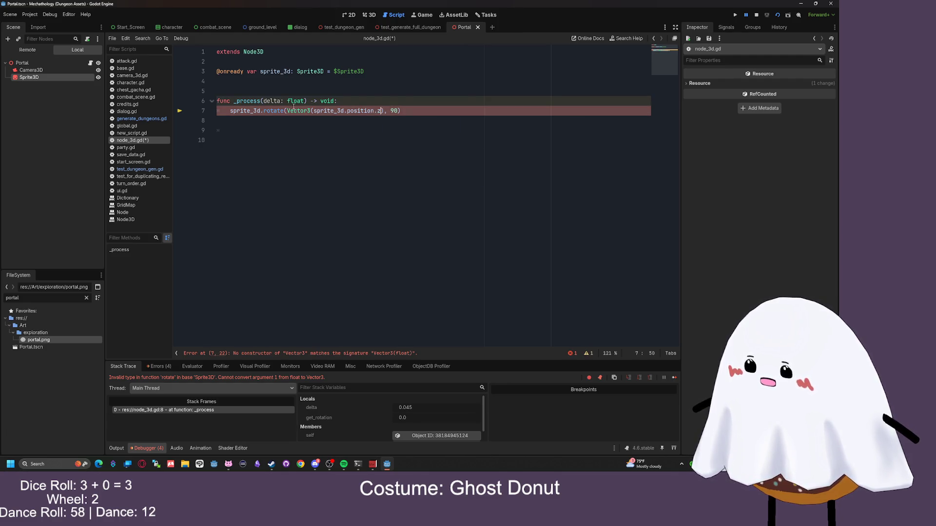
text(0,0,)
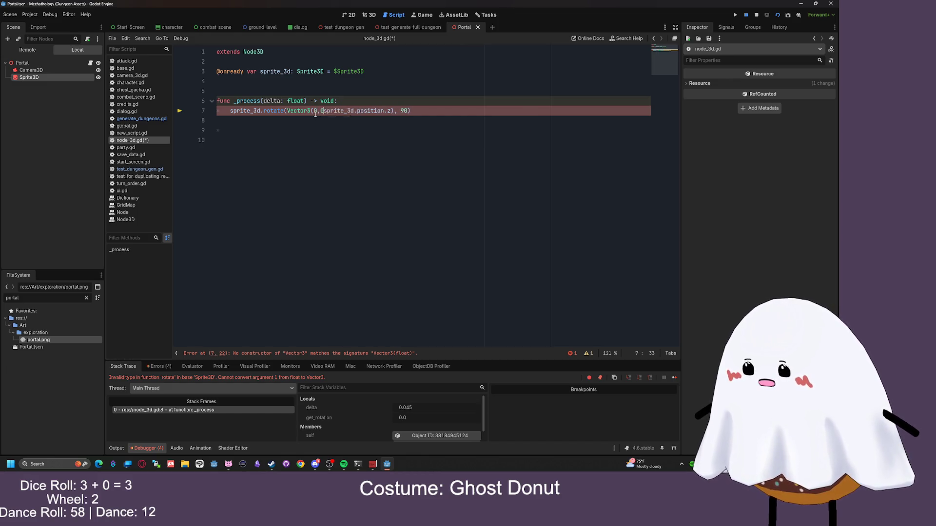
click(434, 141)
key(ctrl+s)
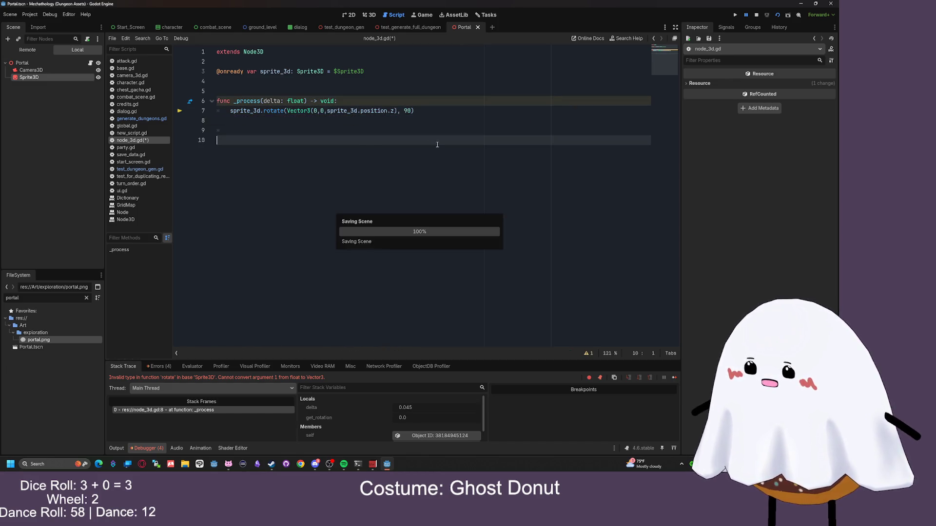
click(778, 15)
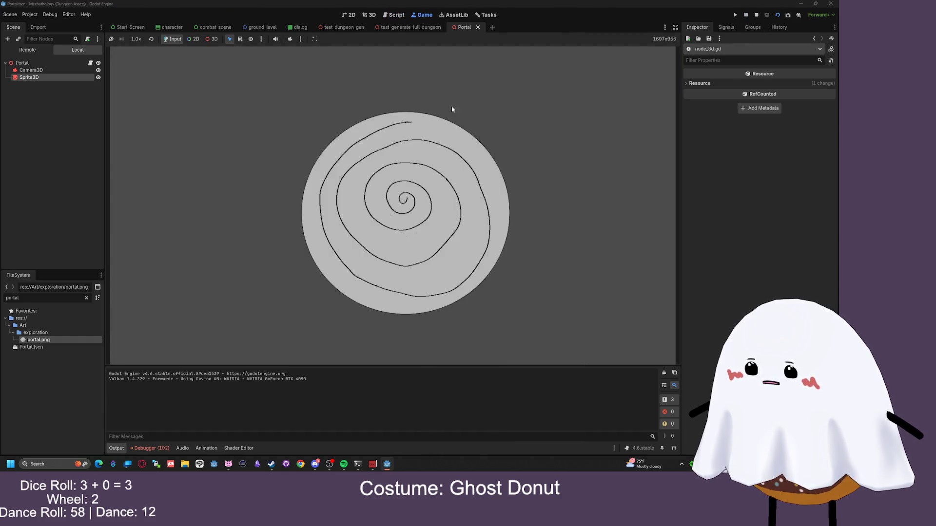
key(F8)
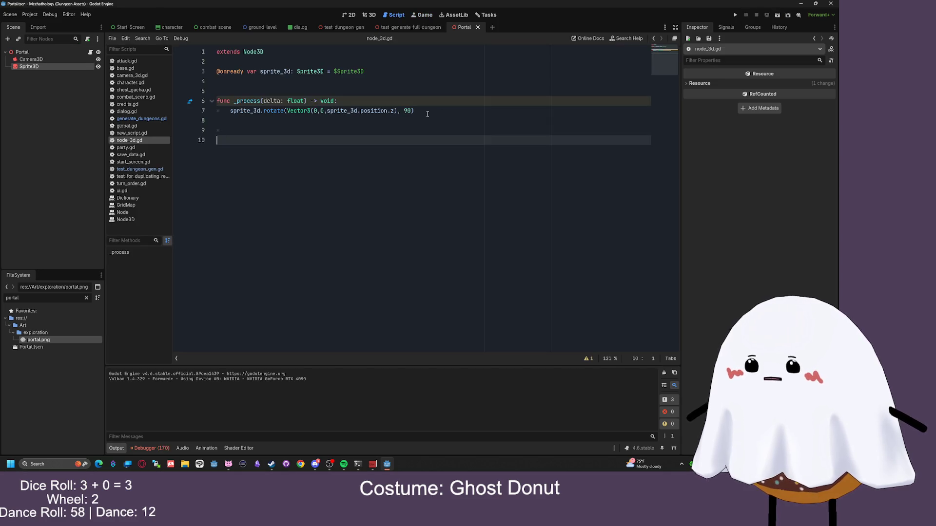
Add a print("test") line below the rotate call, save, and rerun the scene
click(428, 114)
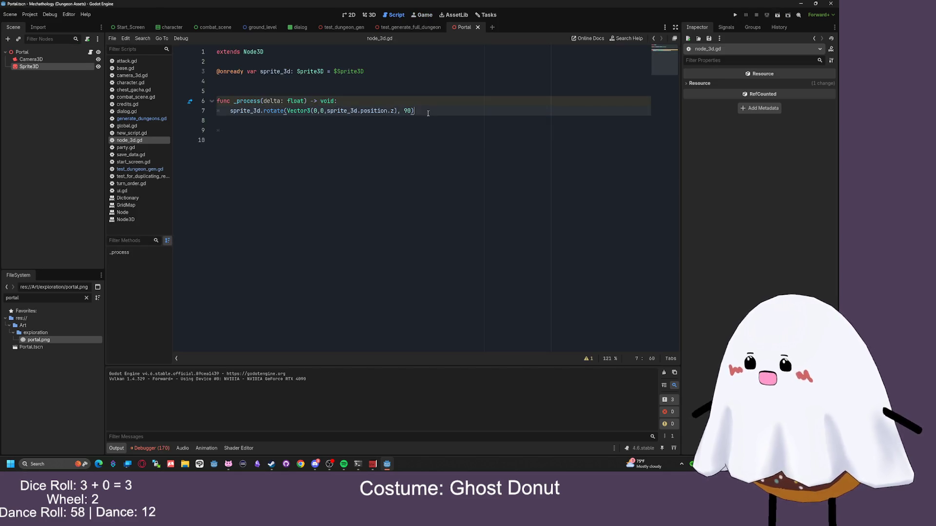
key(Return)
text(pri)
text(nt(te)
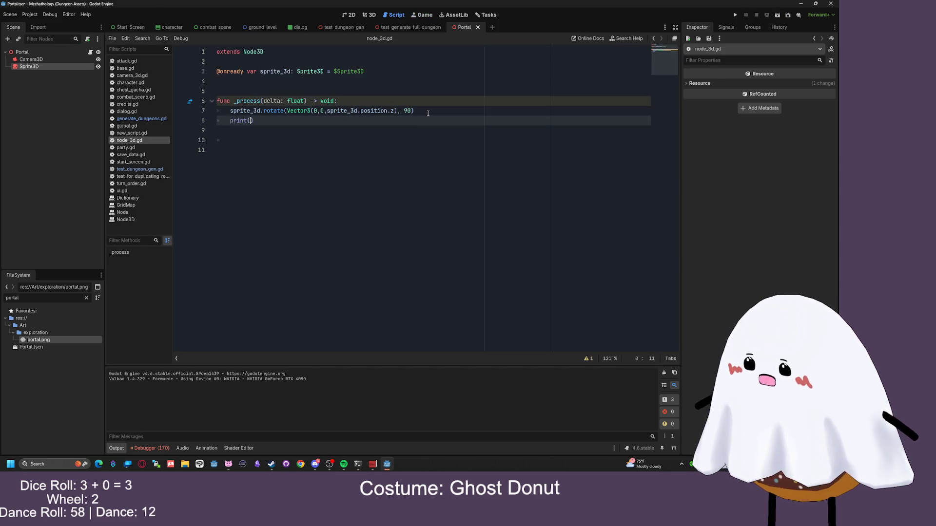
key(BackSpace)
key(BackSpace)
text("test")
key(ctrl+s)
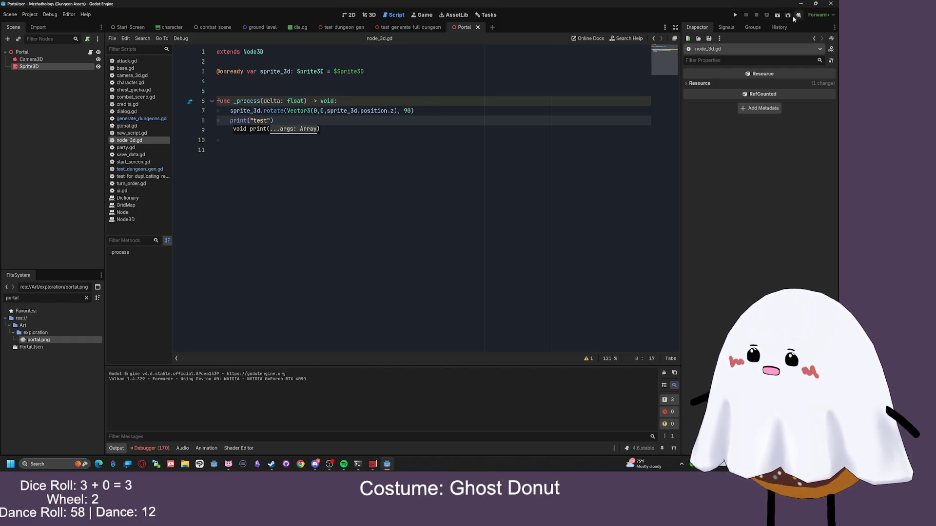
click(778, 15)
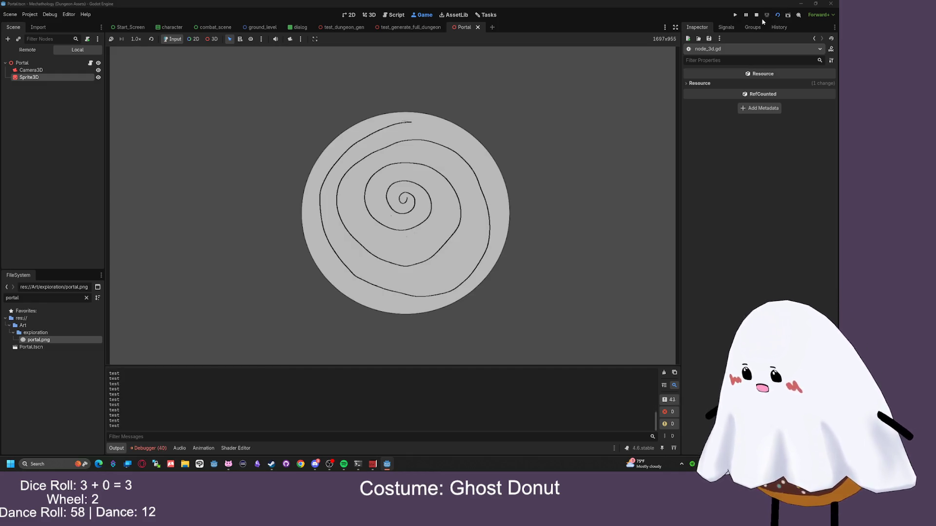
Stop the game and inspect the must-be-normalized error in Debugger > Errors
click(756, 15)
click(158, 449)
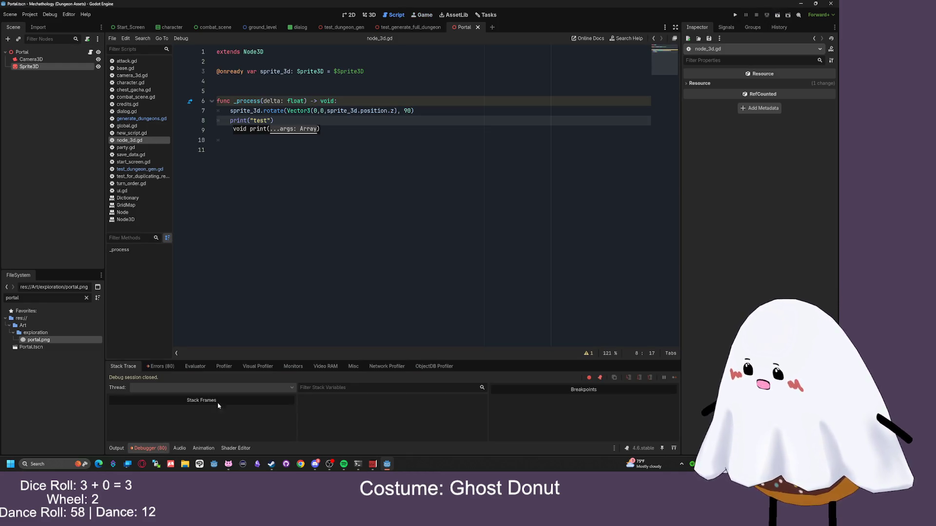
click(160, 366)
click(298, 398)
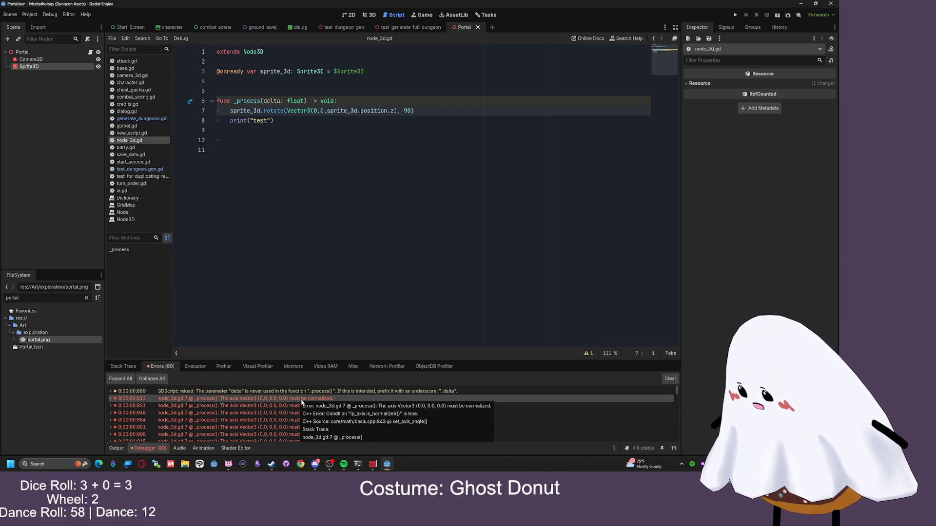
Change the Vector3 components to 0.0,0.0, save, and review the runtime errors
click(318, 111)
text(.0,0)
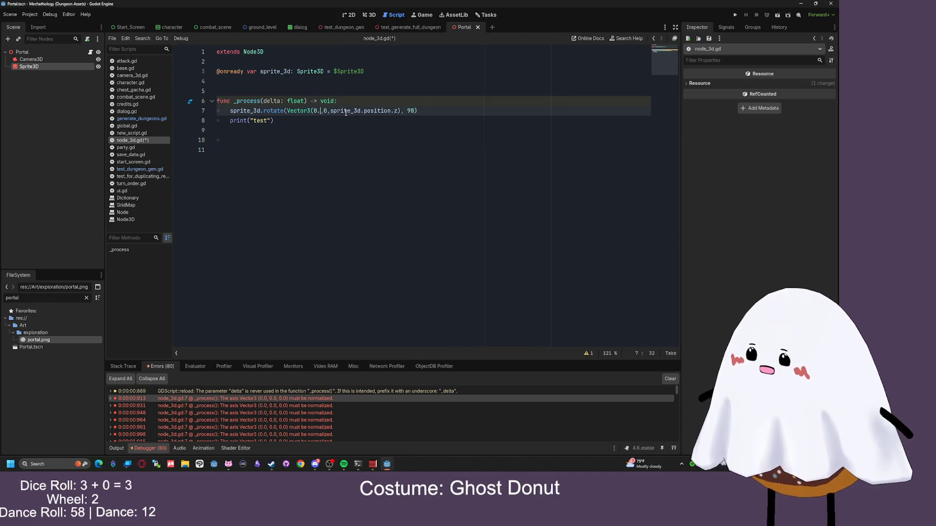
text(.0)
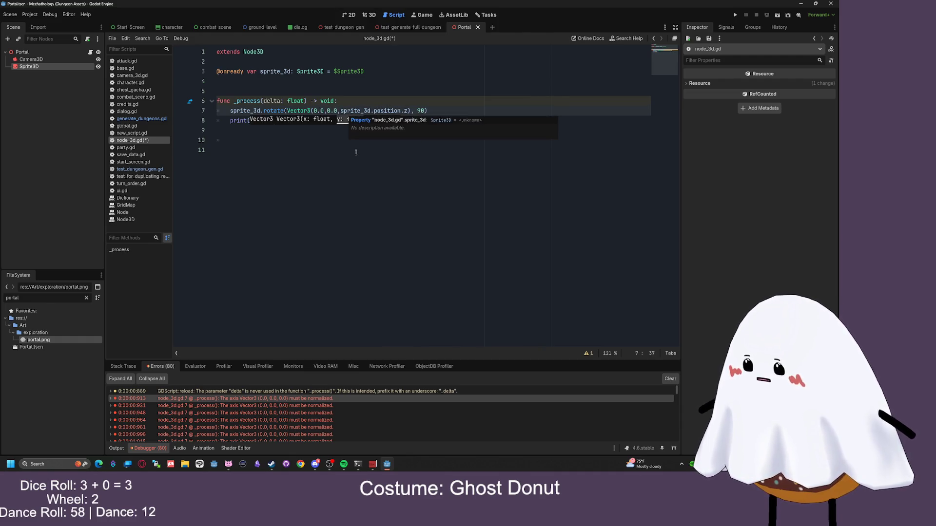
click(397, 148)
key(ctrl+s)
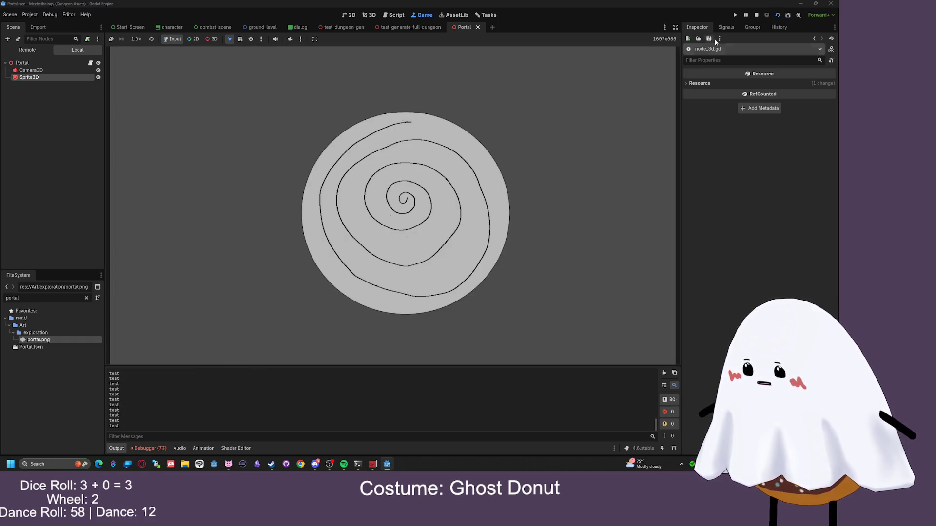
click(755, 15)
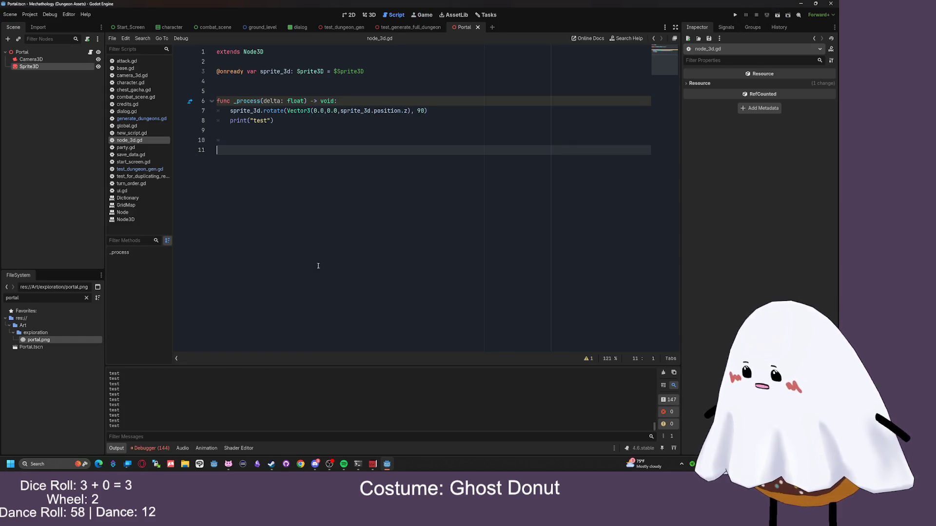
click(151, 448)
double_click(209, 406)
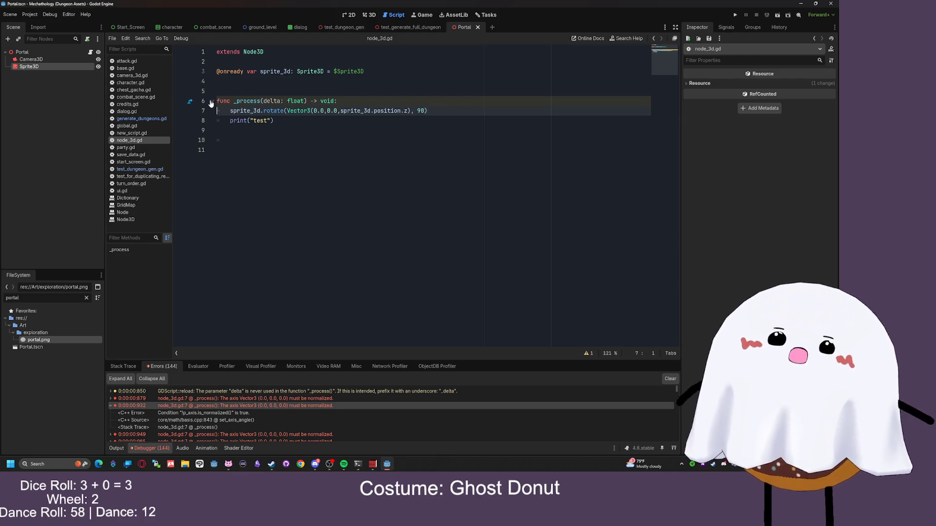
Inspect the Sprite3D's Geometry properties in the Inspector
click(29, 66)
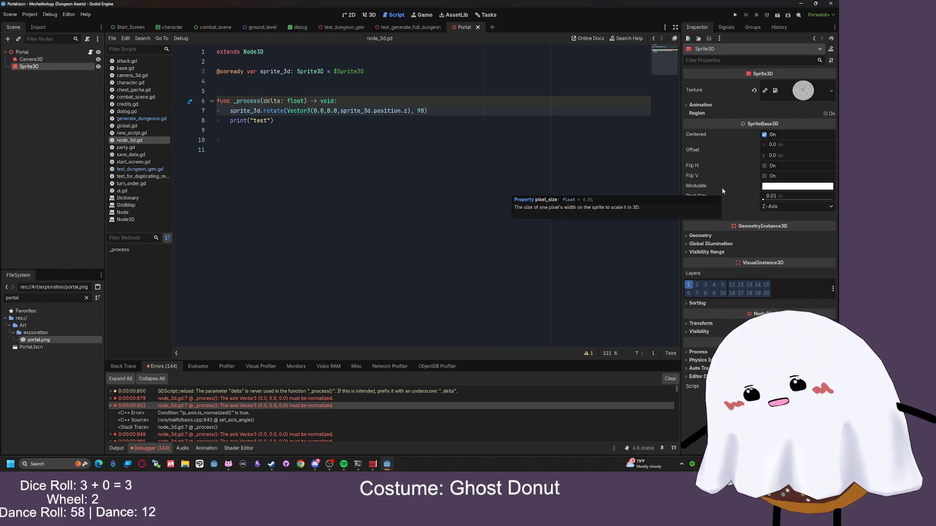
click(707, 235)
click(705, 236)
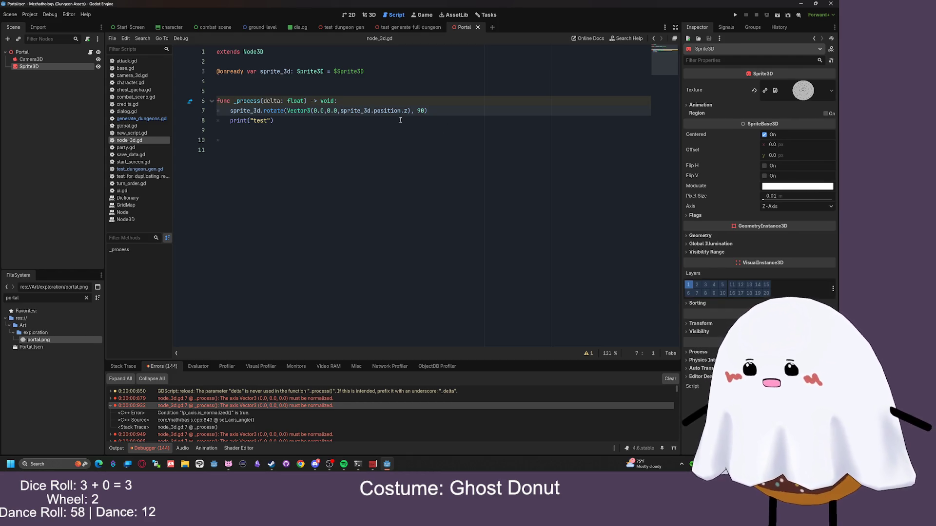
Delete the _process function with its rotate and print lines
mouse_move(468, 111)
mouse_down()
mouse_move(177, 104)
mouse_move(230, 112)
mouse_up()
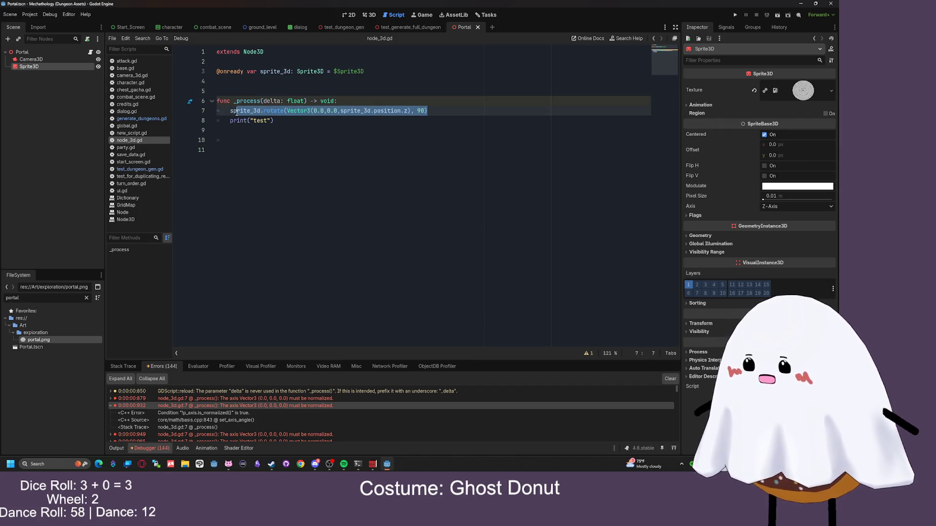
click(317, 124)
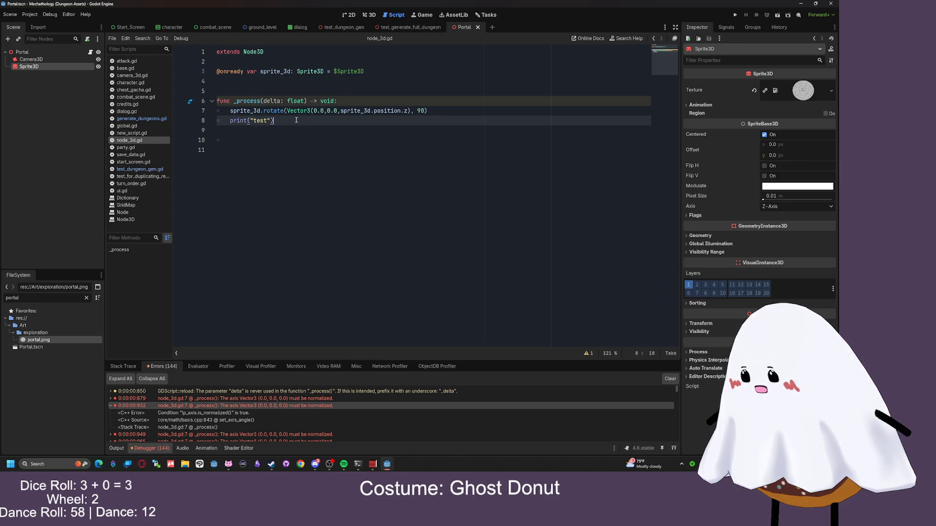
mouse_move(429, 111)
mouse_down()
mouse_move(187, 110)
mouse_move(333, 120)
mouse_up()
key(BackSpace)
key(BackSpace)
key(BackSpace)
key(BackSpace)
key(Delete)
key(Delete)
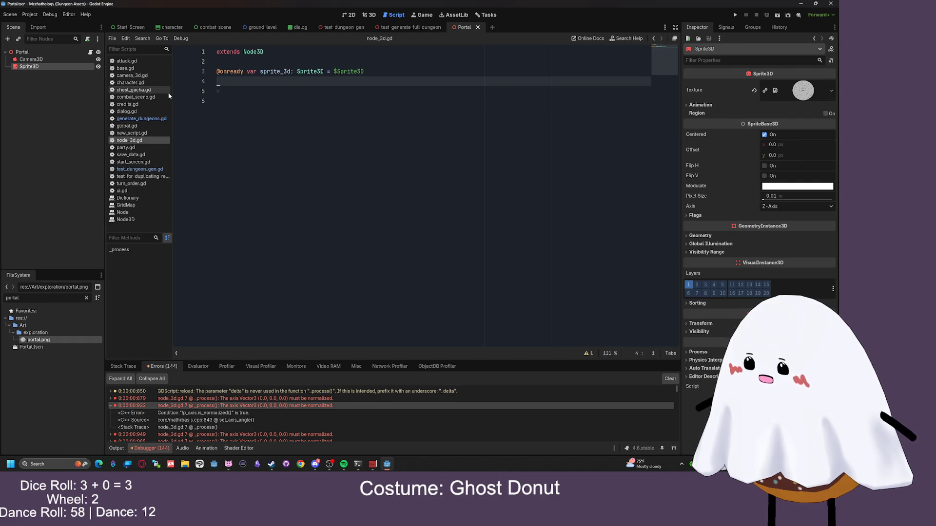
Write an empty func _ready(): with a pass body in node_3d.gd
drag(230, 81, 192, 78)
key(Return)
text(ready)
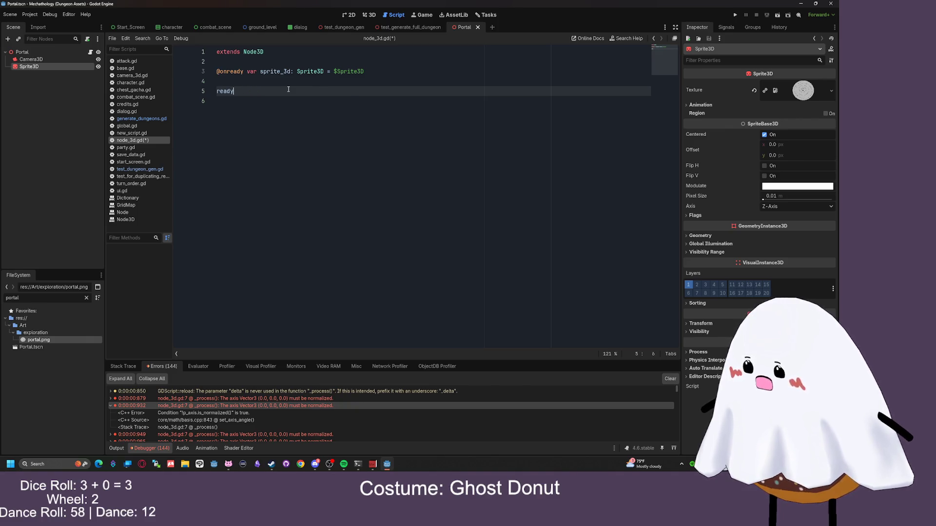
key(BackSpace)
key(BackSpace)
key(BackSpace)
text(func _)
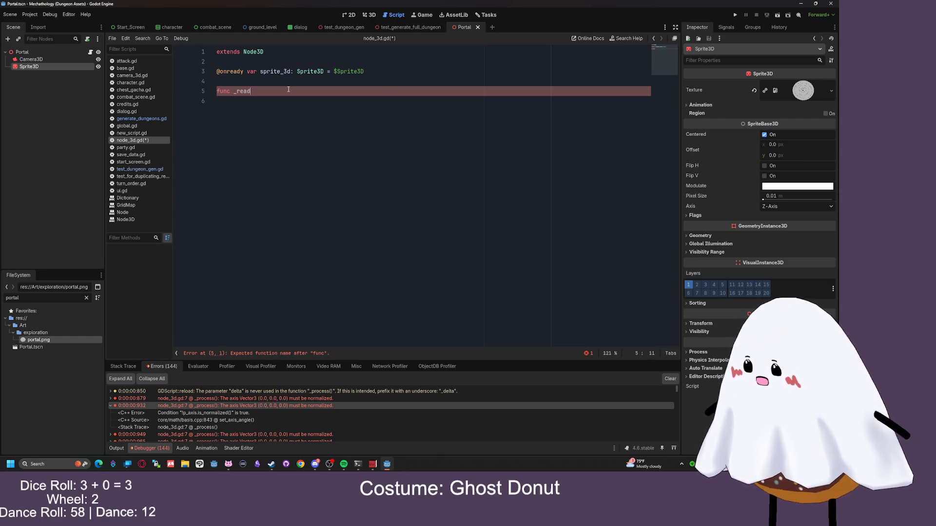
text():)
key(Return)
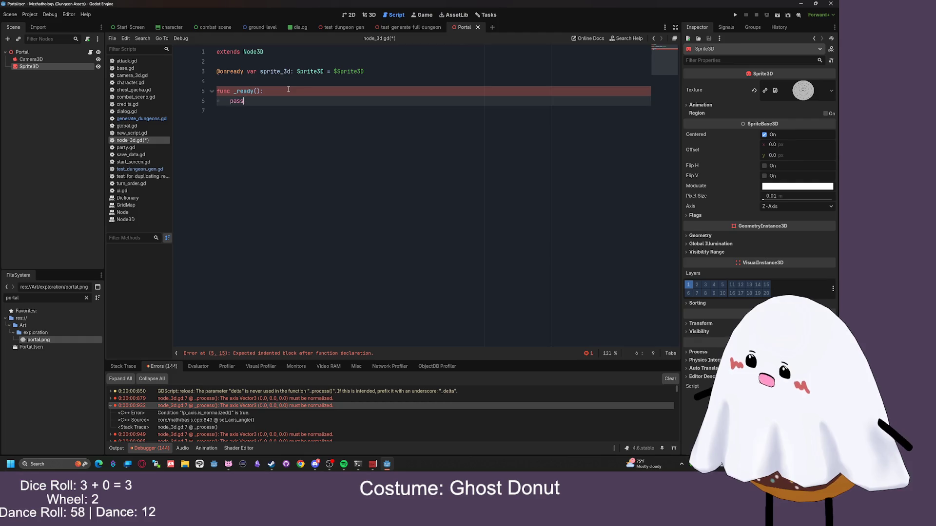
key(Return)
Select the Portal root node in the 3D view
click(22, 51)
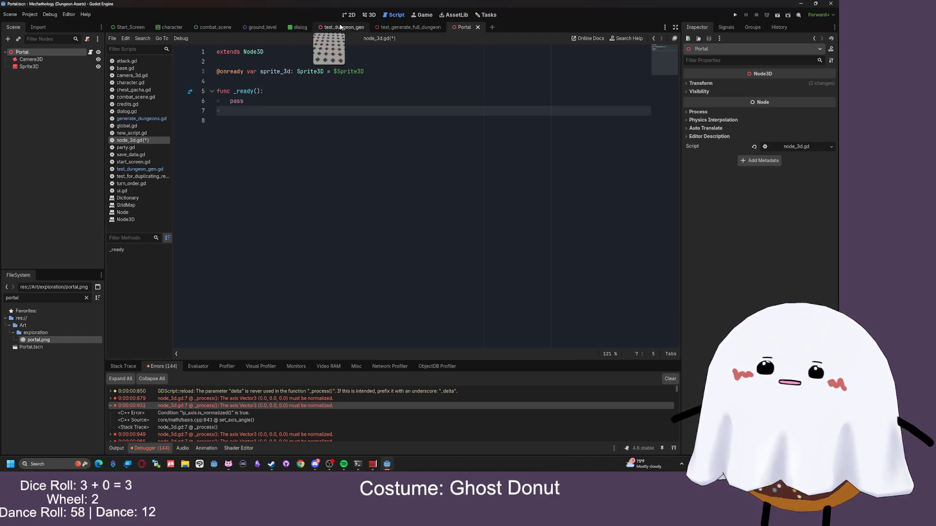
click(371, 16)
right_click(21, 53)
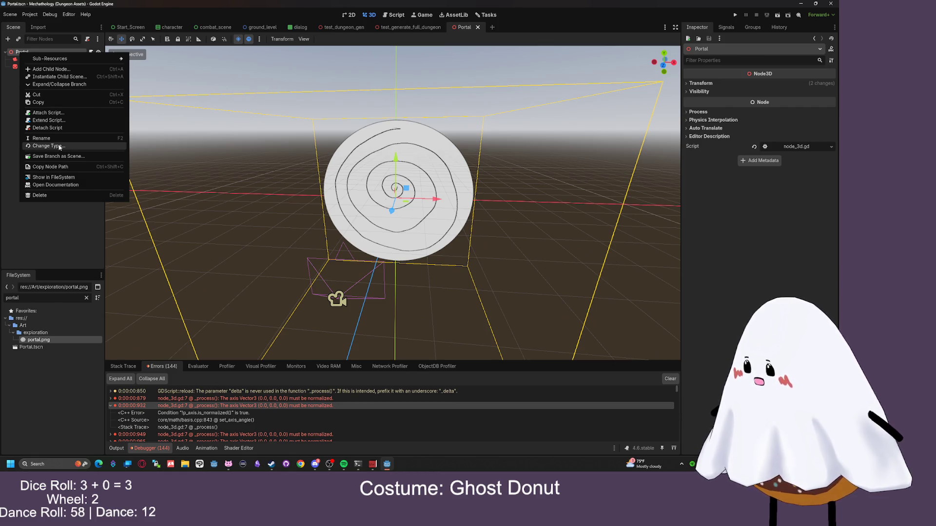
Add an AnimationPlayer child node under Portal
key(Escape)
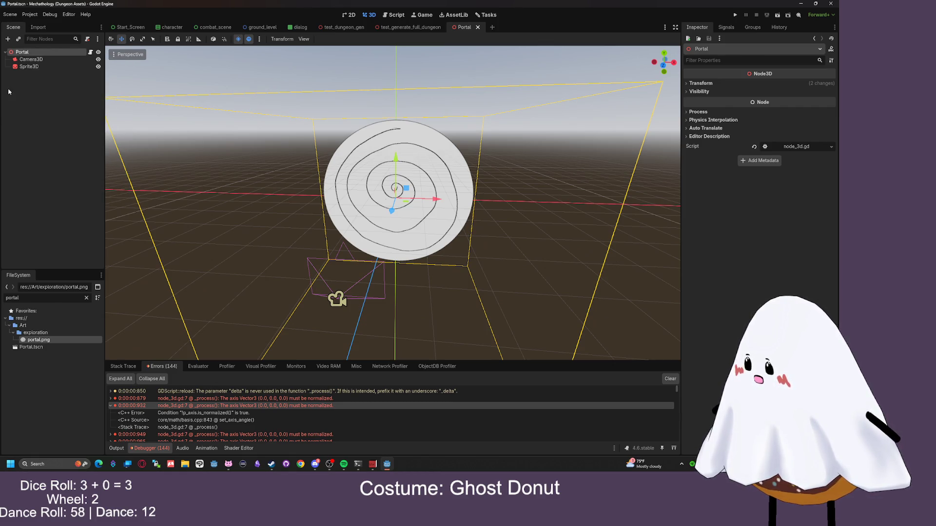
double_click(29, 52)
key(Escape)
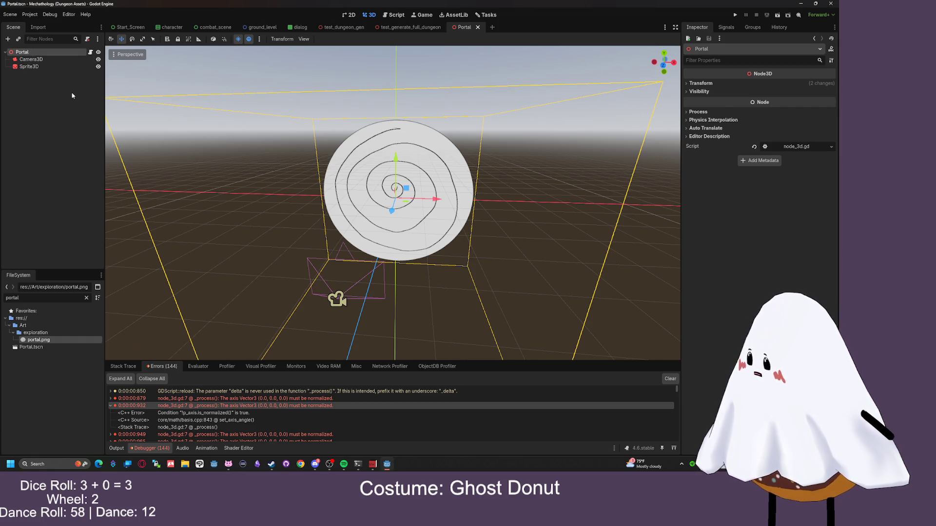
key(ctrl+a)
text(animation)
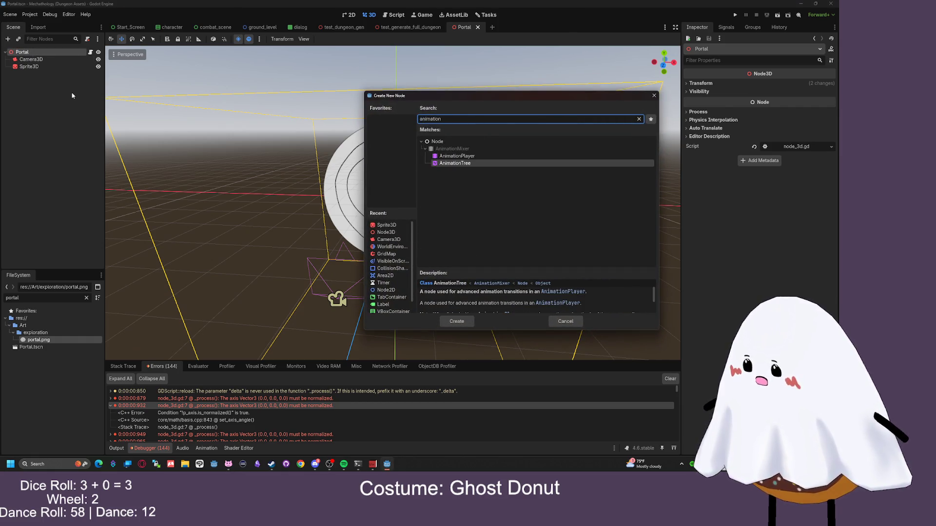
key(Up)
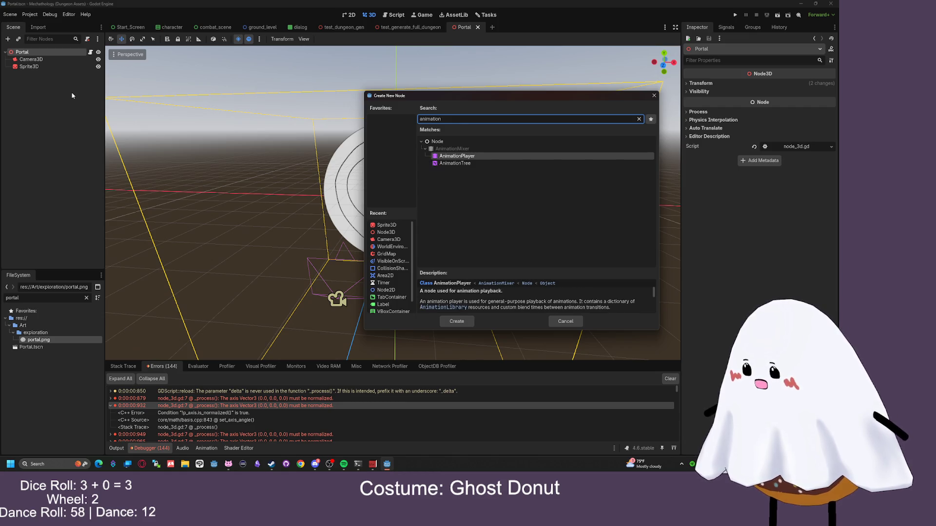
key(Down)
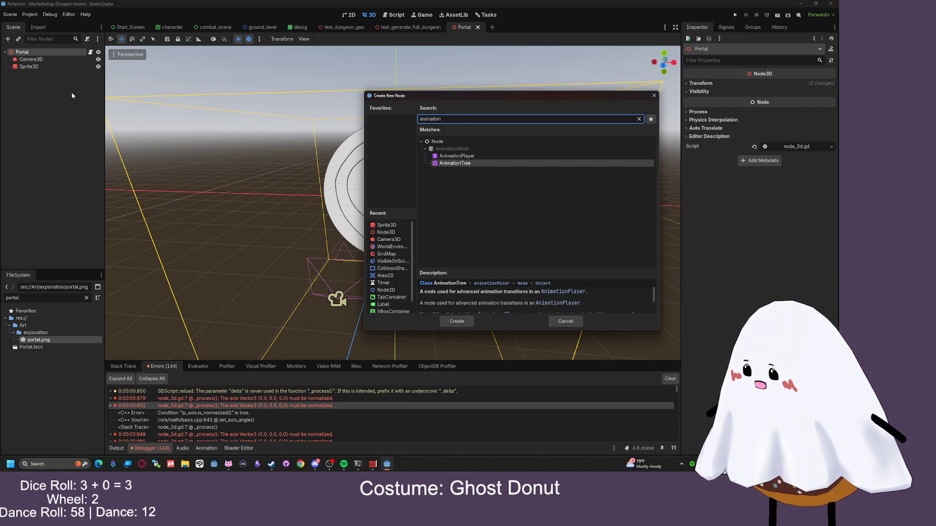
key(Up)
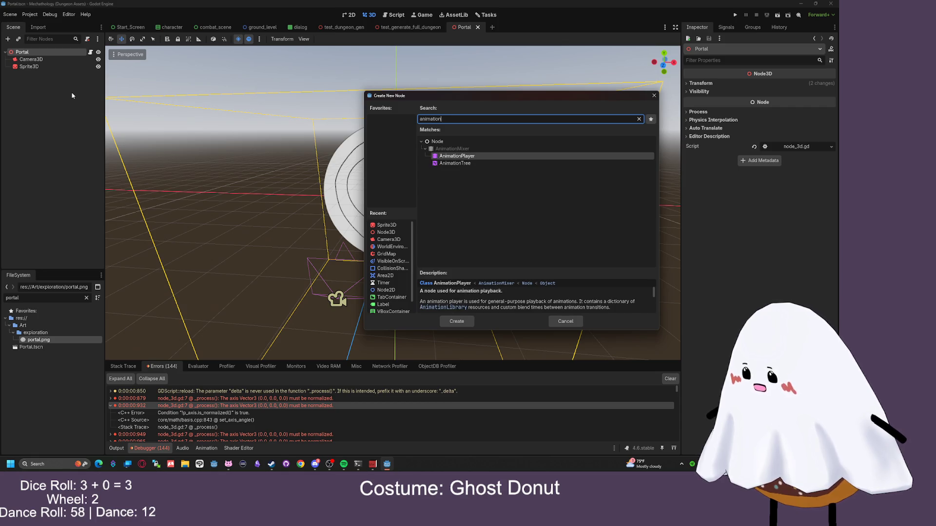
key(Return)
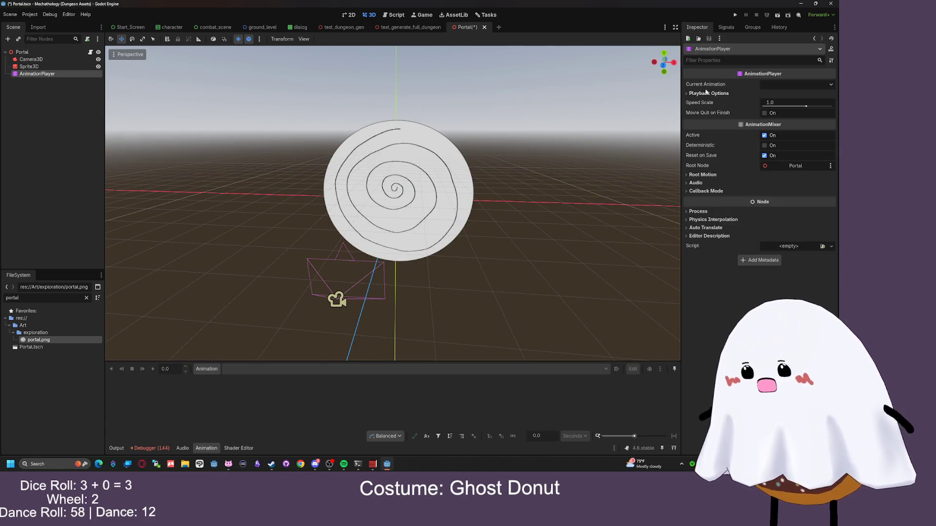
Create a new animation named rotate and extend its length to about 2 seconds
click(792, 85)
click(780, 95)
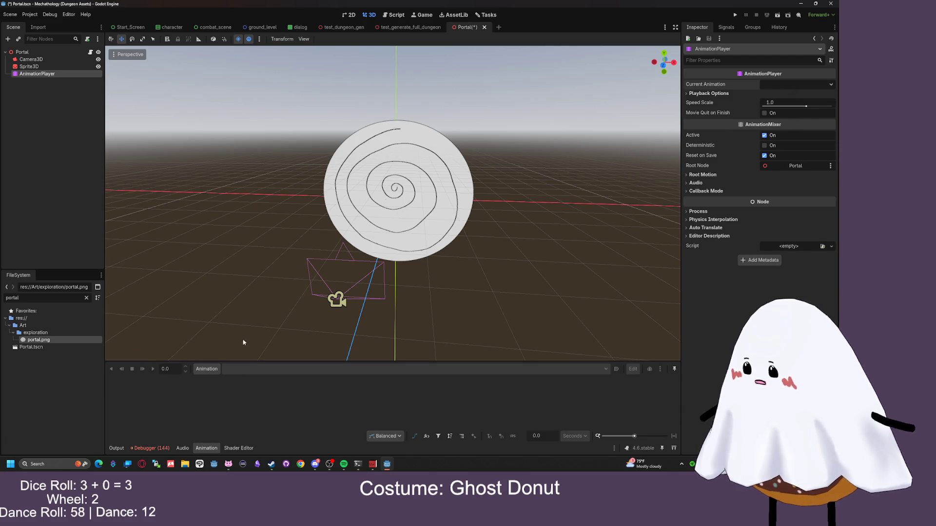
click(207, 370)
click(211, 379)
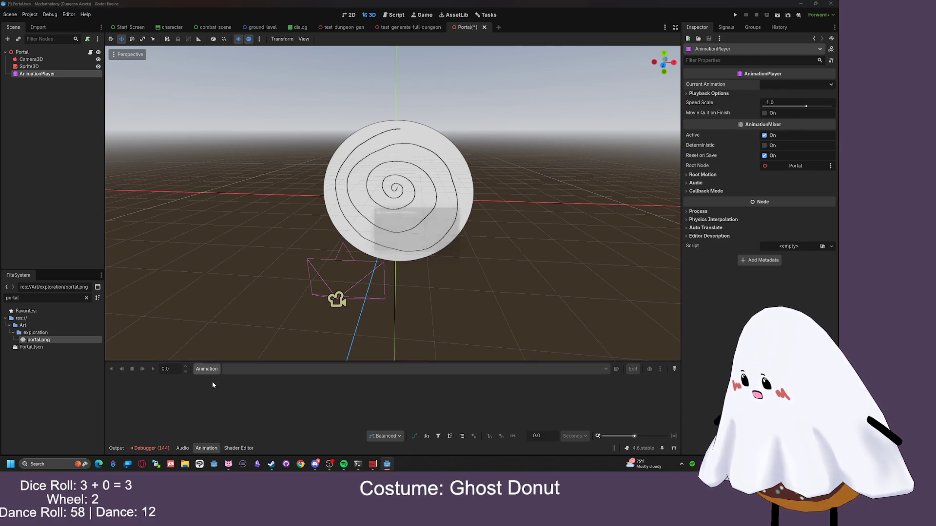
text(rotate)
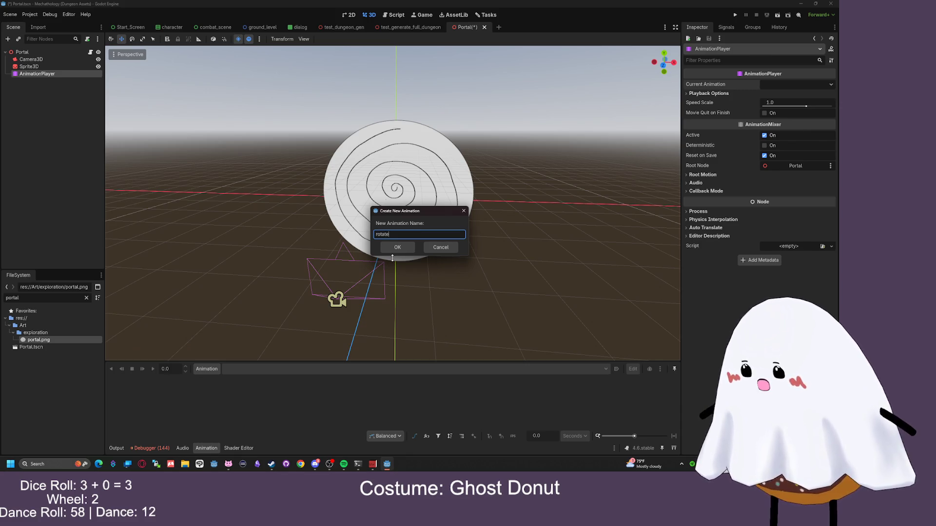
key(Return)
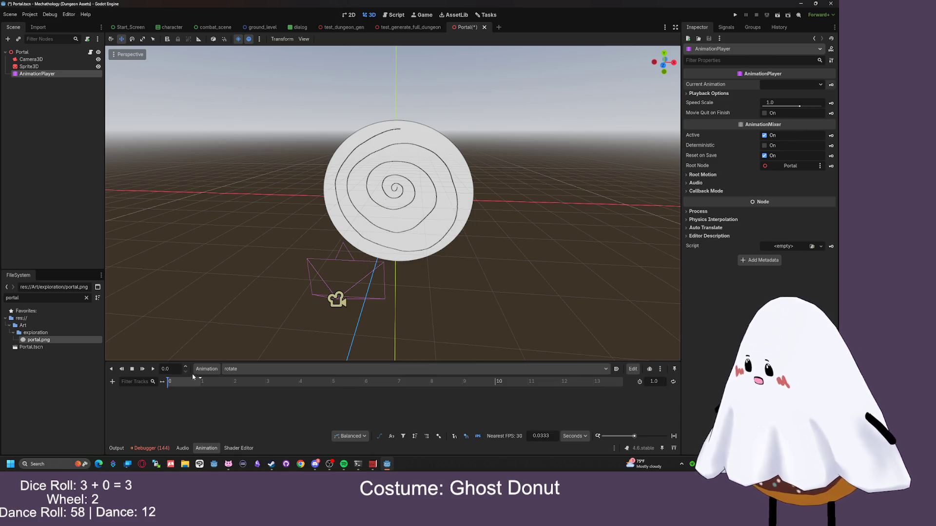
mouse_move(200, 379)
mouse_down()
mouse_move(282, 380)
mouse_move(232, 381)
mouse_up()
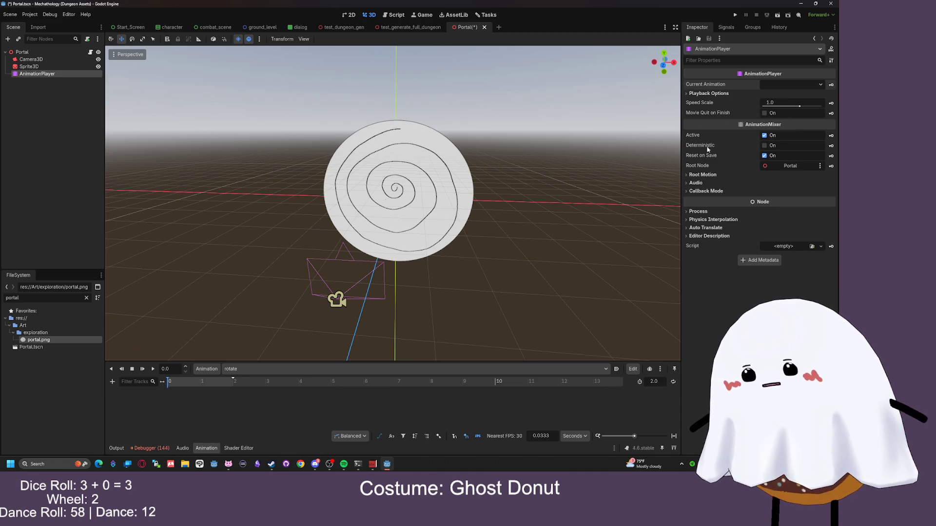
Create a Sprite3D rotation track with a keyframe at 0 seconds
click(59, 66)
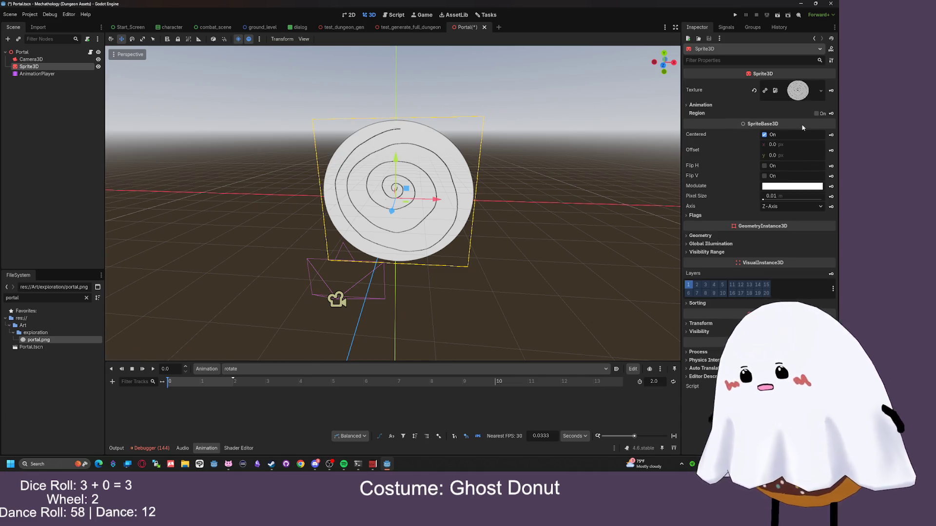
click(727, 236)
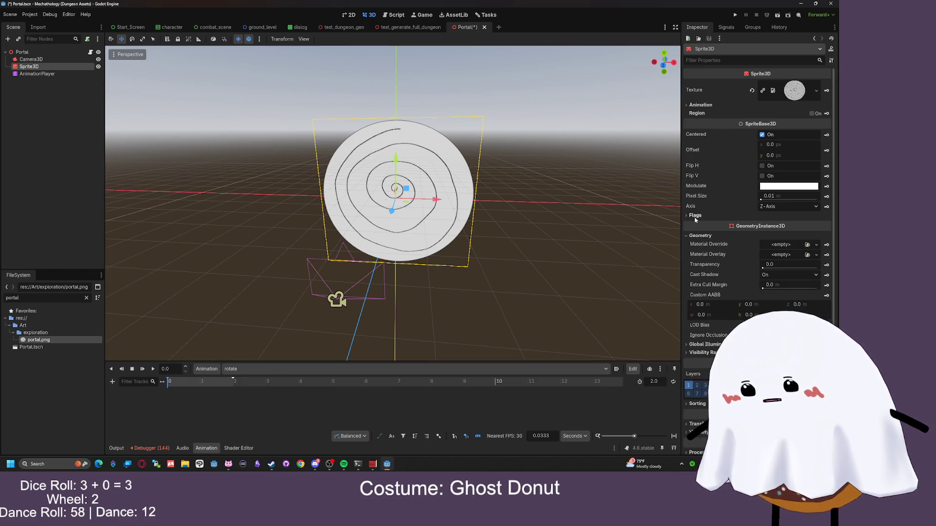
scroll(717, 283, down, 2)
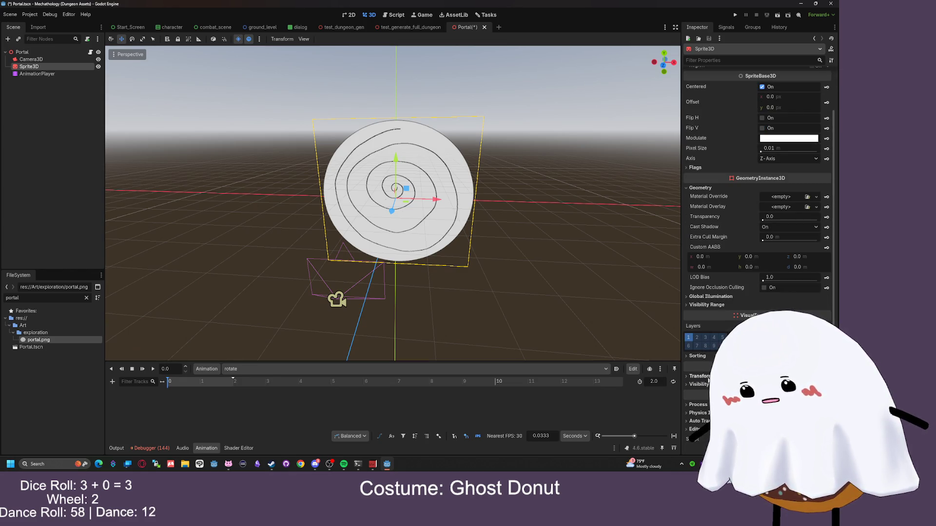
click(700, 376)
scroll(699, 309, down, 4)
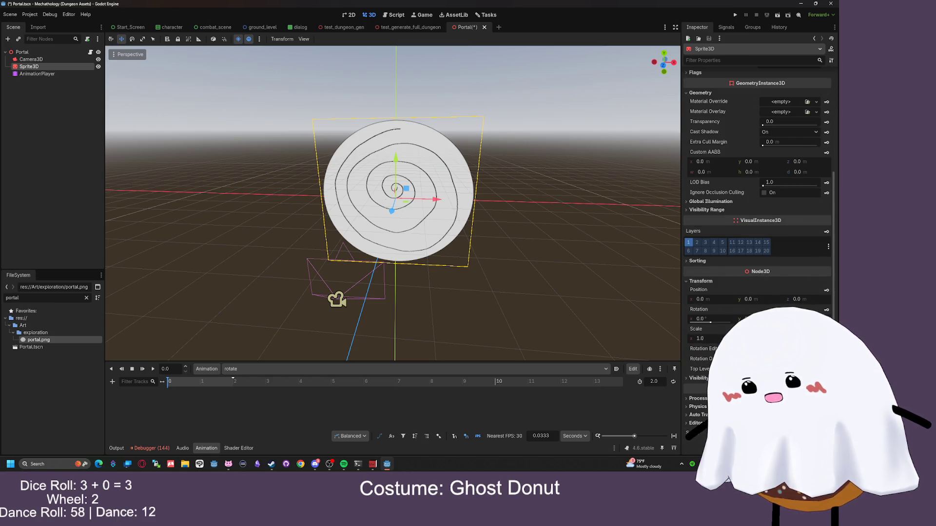
click(826, 309)
click(393, 255)
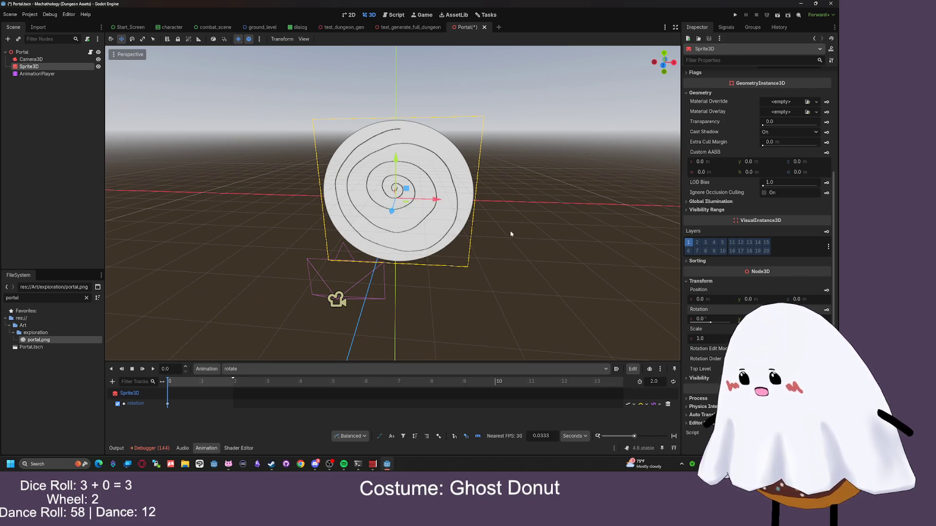
Key the sprite rotated about 44 degrees at 1 second, then spin it back upright
click(201, 383)
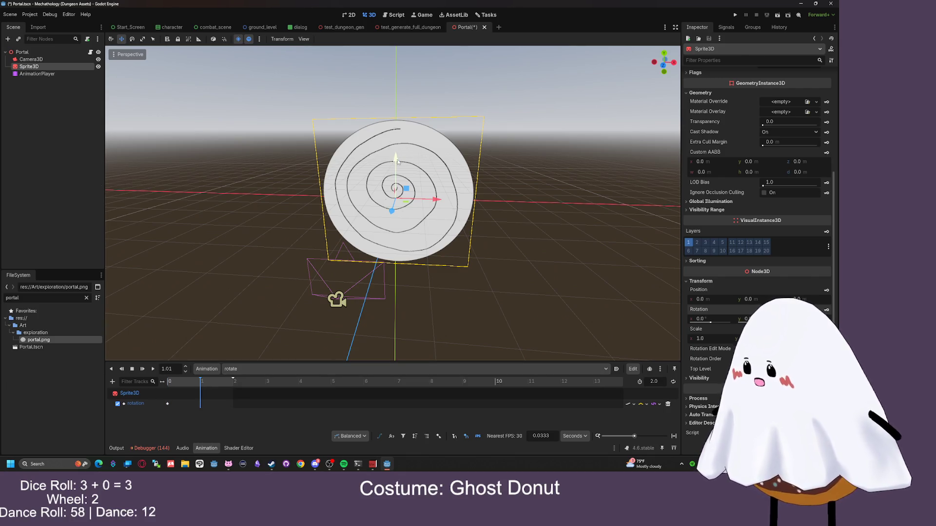
click(132, 39)
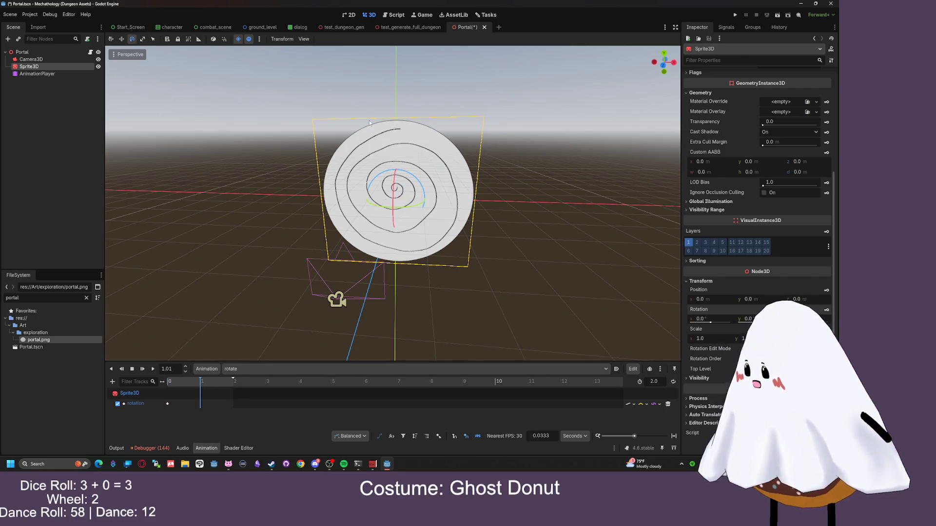
mouse_move(395, 169)
mouse_down()
mouse_move(426, 205)
mouse_move(407, 249)
mouse_up()
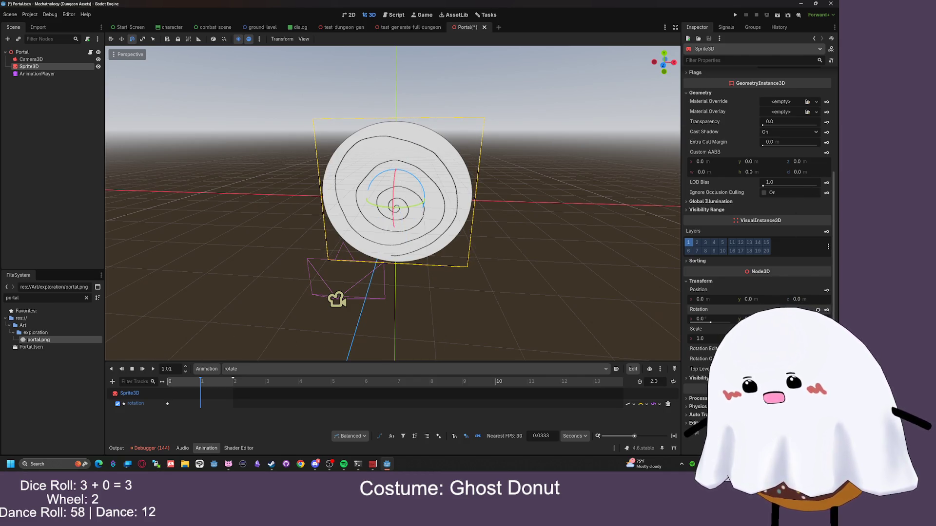
click(827, 310)
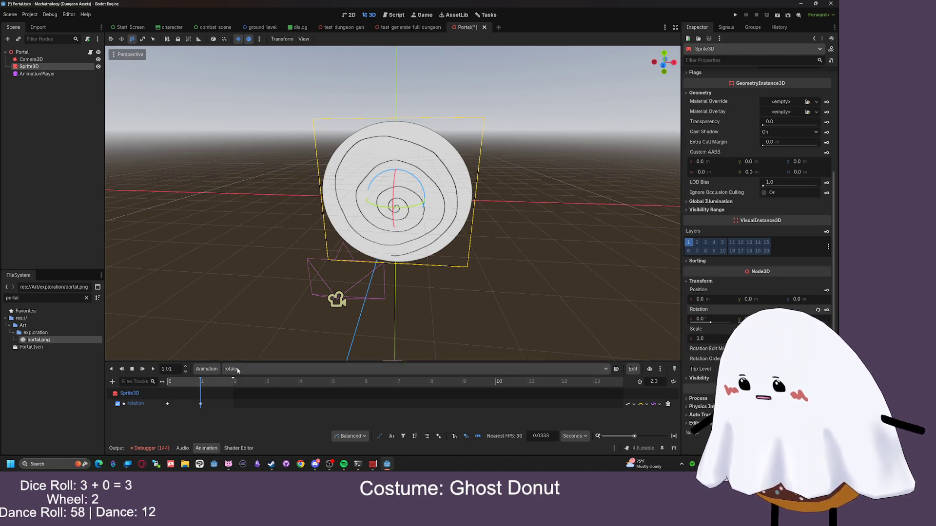
drag(200, 382, 232, 380)
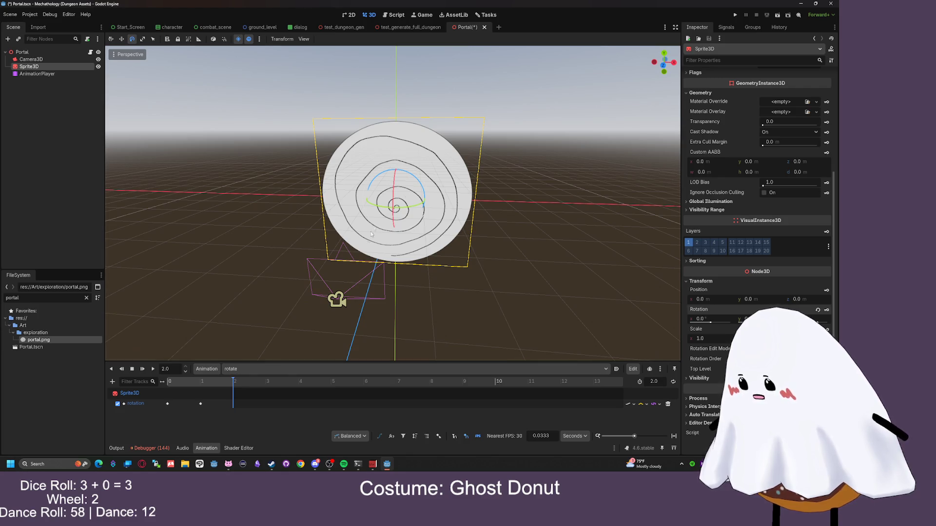
mouse_move(423, 197)
mouse_down()
mouse_move(433, 211)
mouse_move(400, 241)
mouse_up()
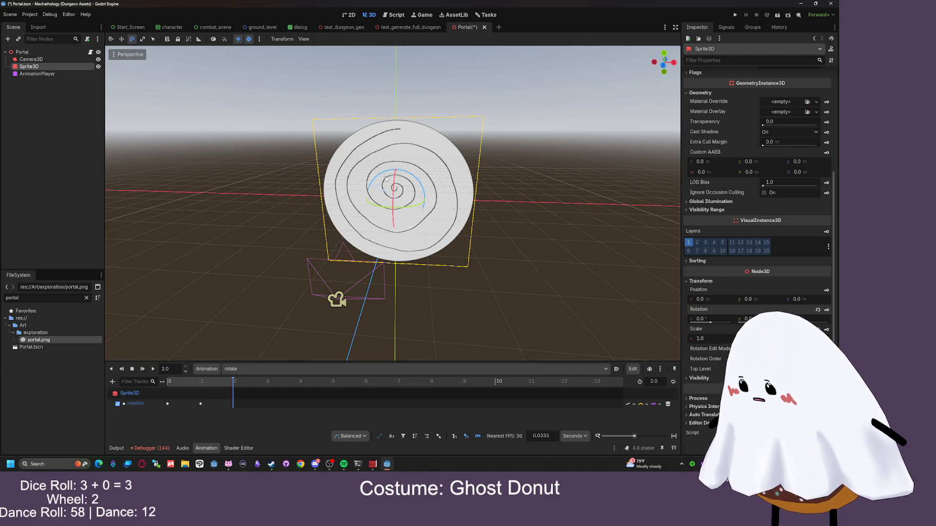
drag(386, 180, 386, 175)
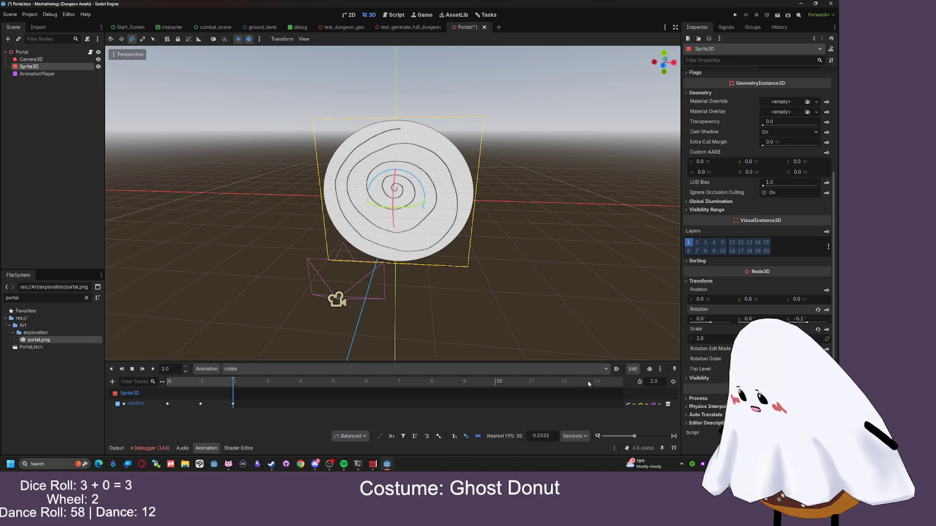
Make the rotate animation autoplay on load and set the rotation track's loop wrap to Clamp Loop Interp
click(616, 369)
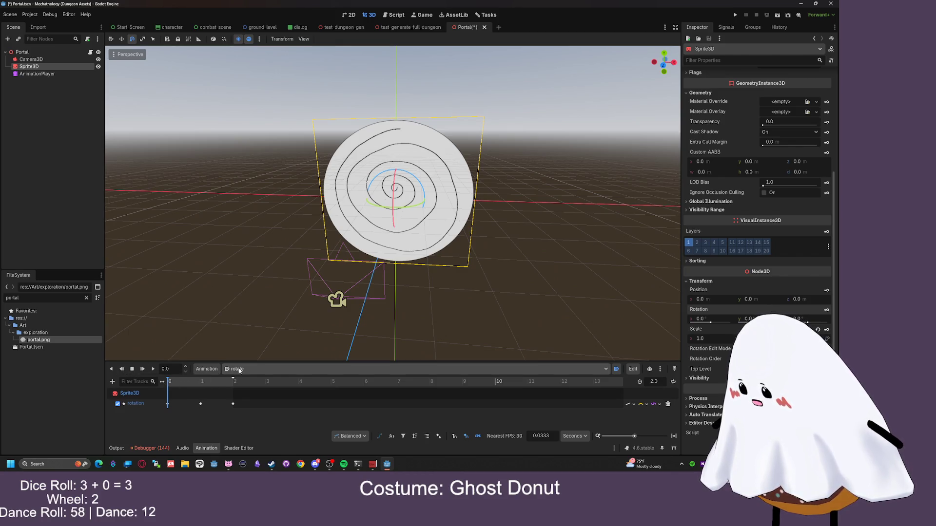
click(153, 370)
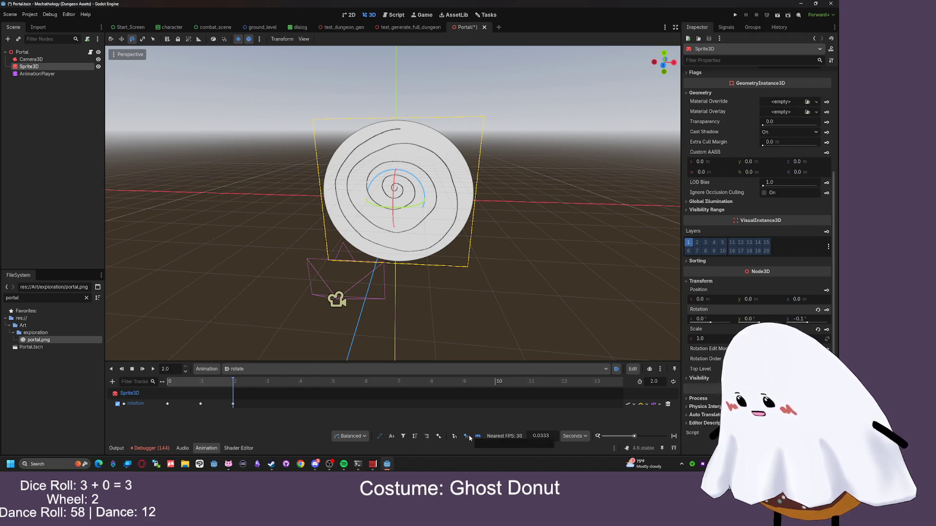
click(628, 405)
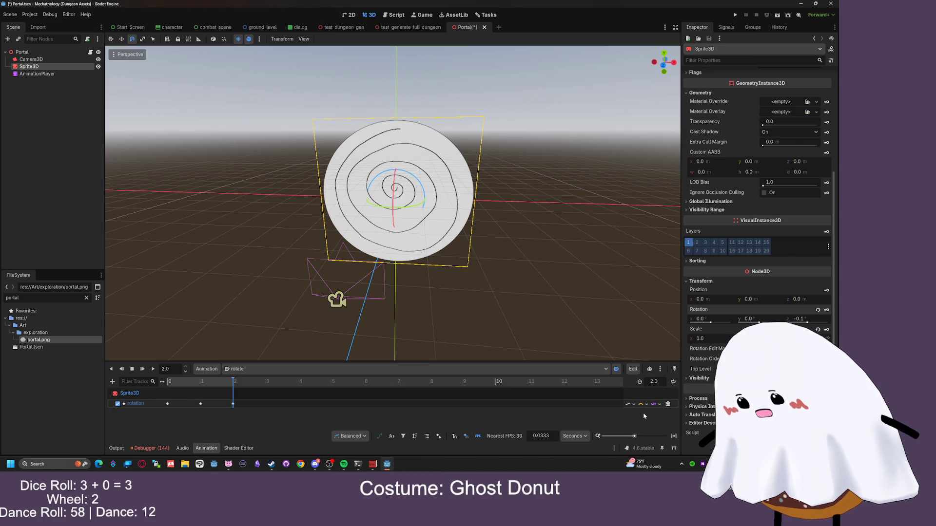
click(639, 405)
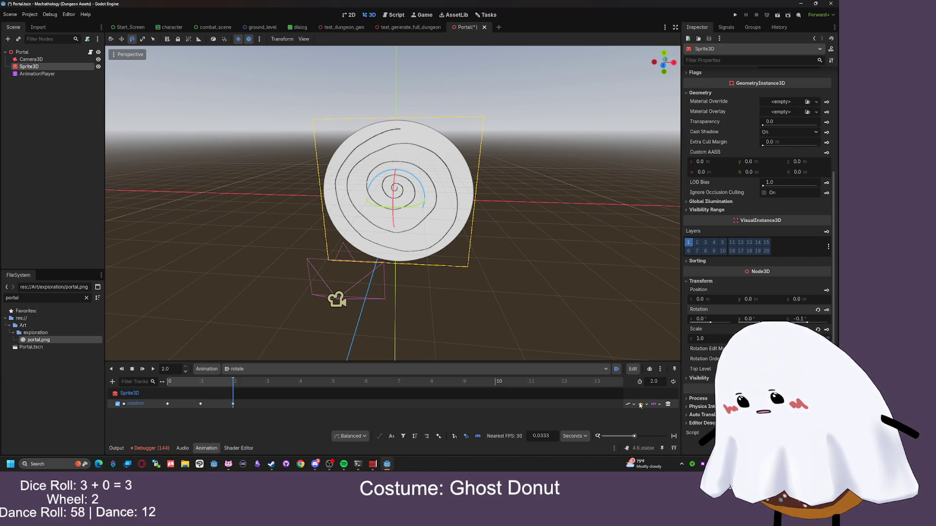
click(641, 405)
click(654, 404)
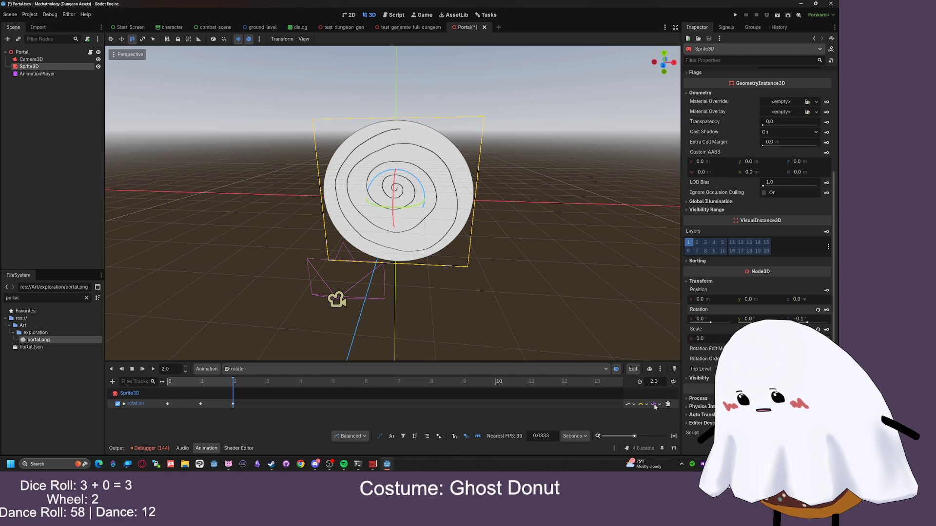
click(655, 405)
click(680, 415)
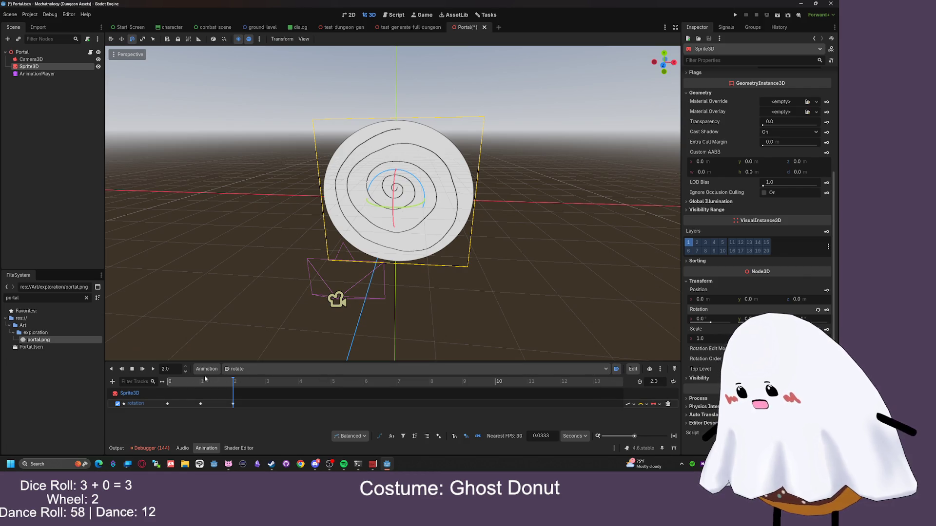
Replay the animation, keeping timeline snapping in Seconds and keyframe handle mode Balanced
click(154, 370)
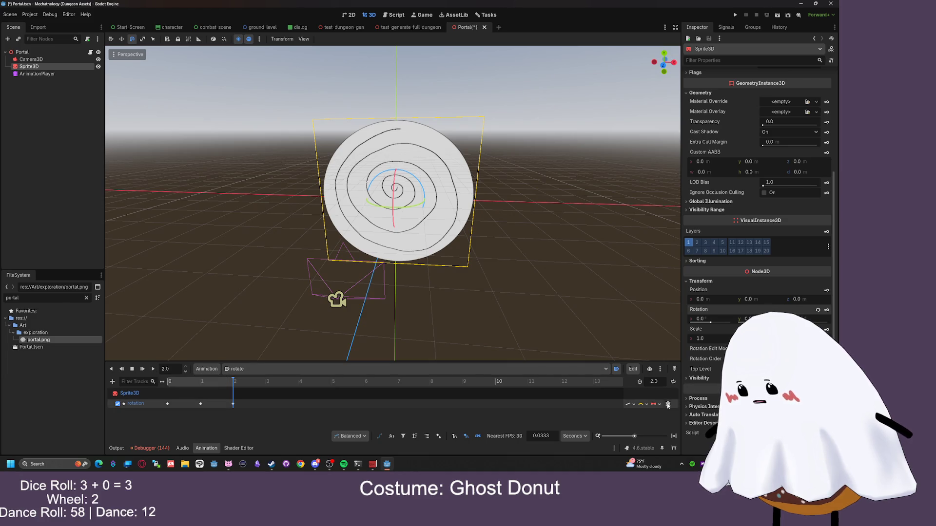
click(580, 436)
click(582, 441)
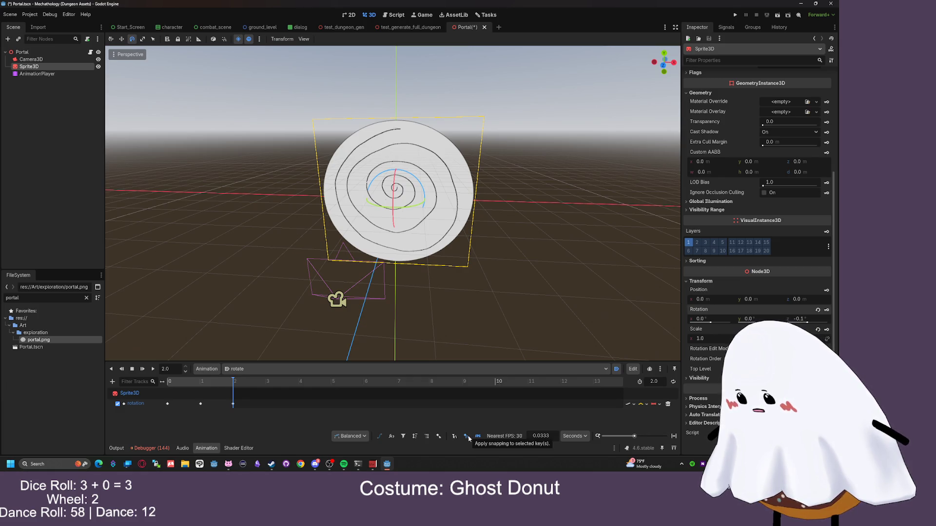
click(350, 437)
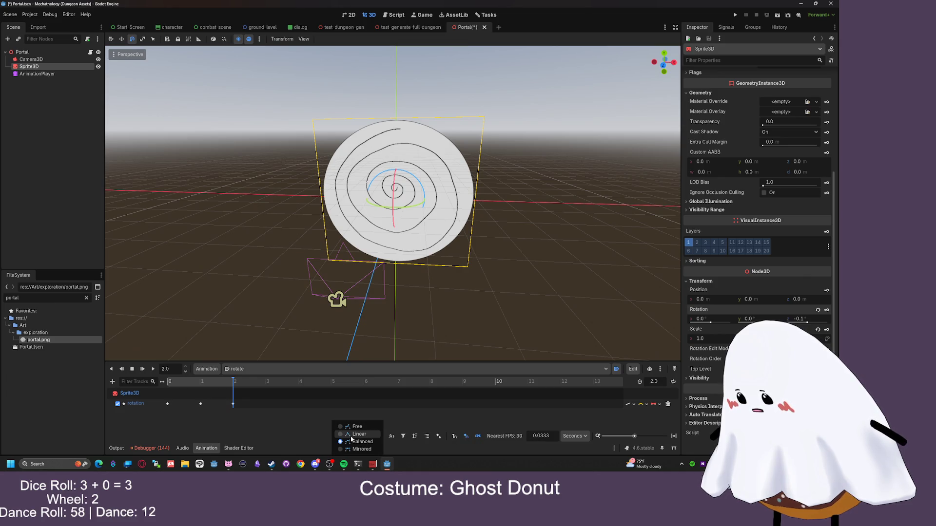
click(424, 427)
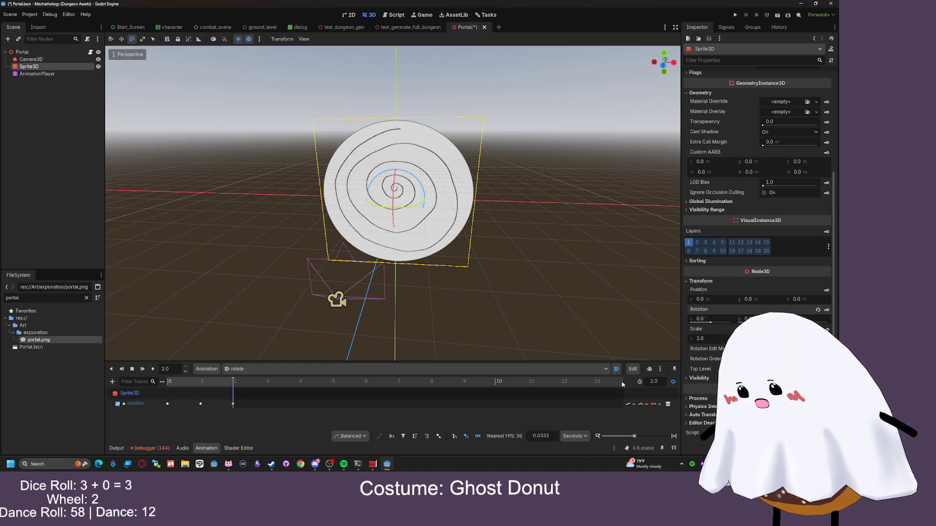
Play and pause the rotate animation, then scrub from 0 through the start of the rotation
click(152, 369)
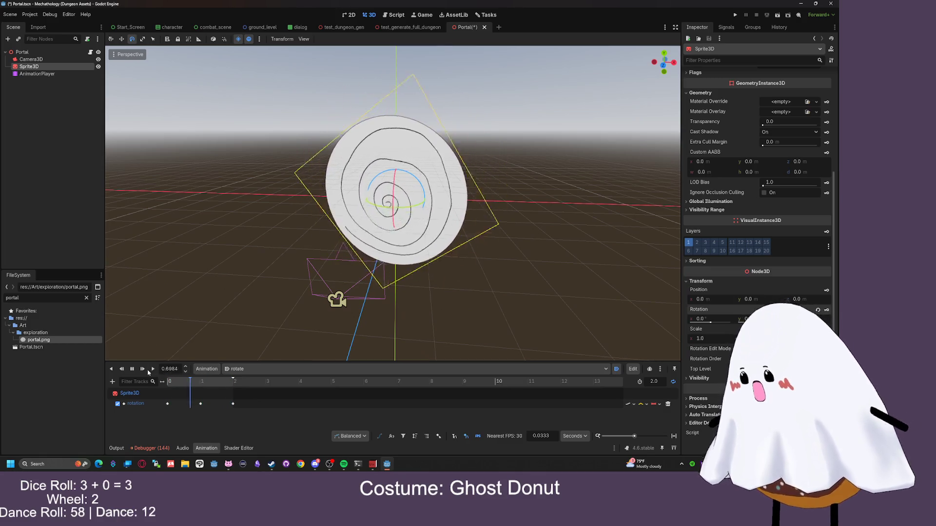
click(136, 370)
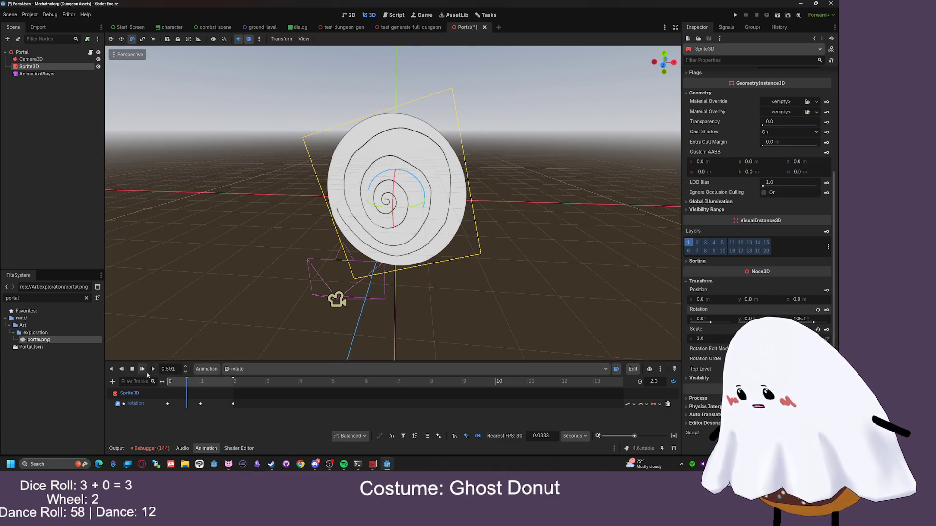
click(167, 404)
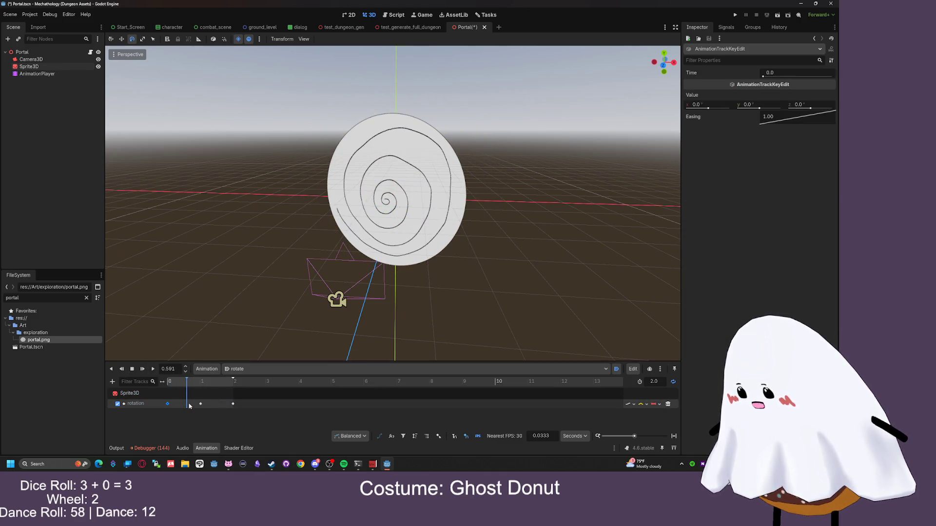
click(166, 384)
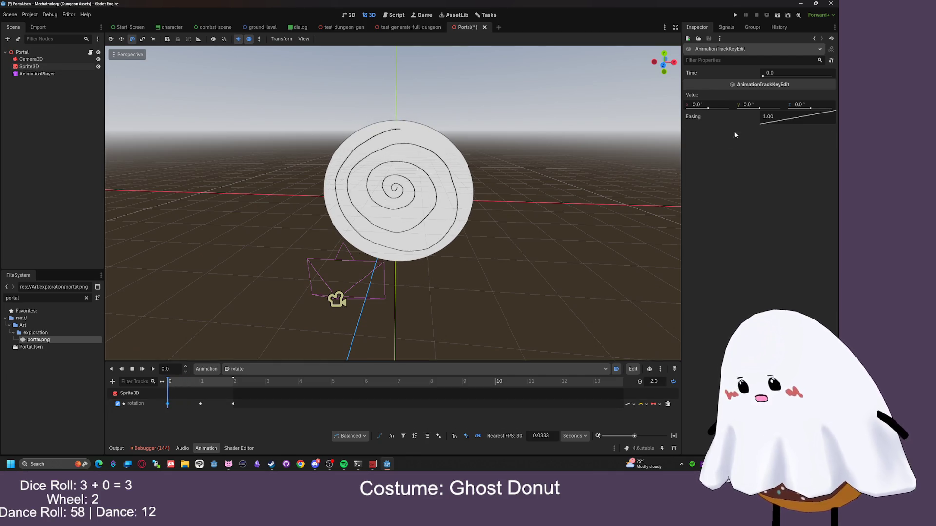
click(30, 67)
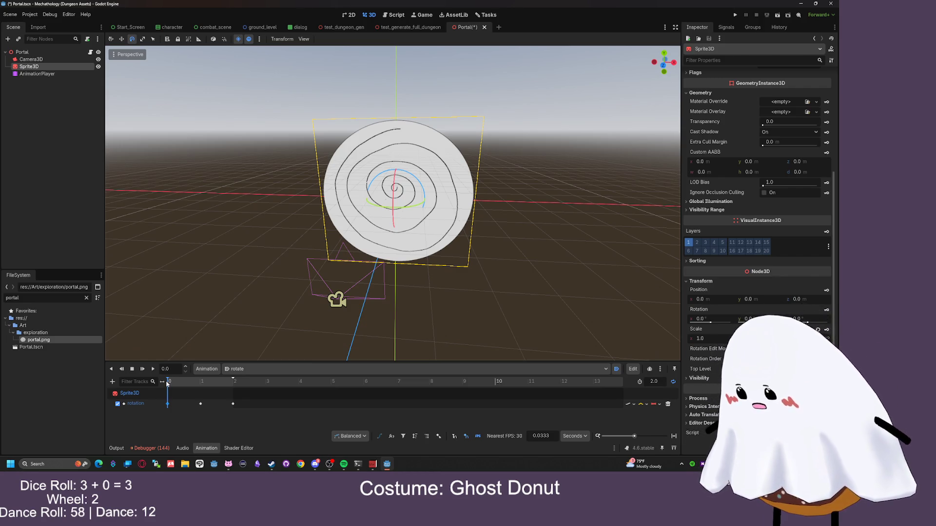
drag(170, 384, 235, 384)
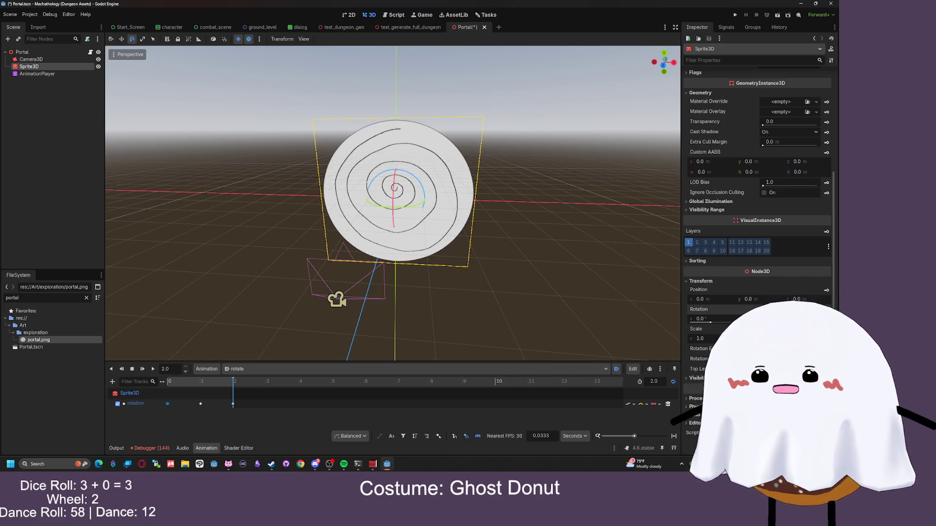
Save the Portal scene, scrub to 0.58 and the 2.0 end, replay, and switch snapping to FPS
key(ctrl+s)
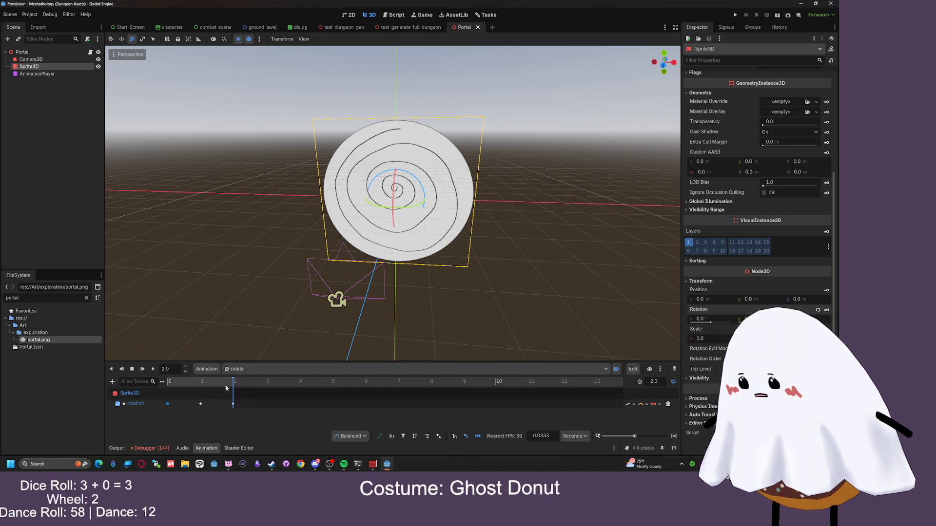
mouse_move(225, 385)
mouse_down()
mouse_move(185, 384)
mouse_move(234, 385)
mouse_up()
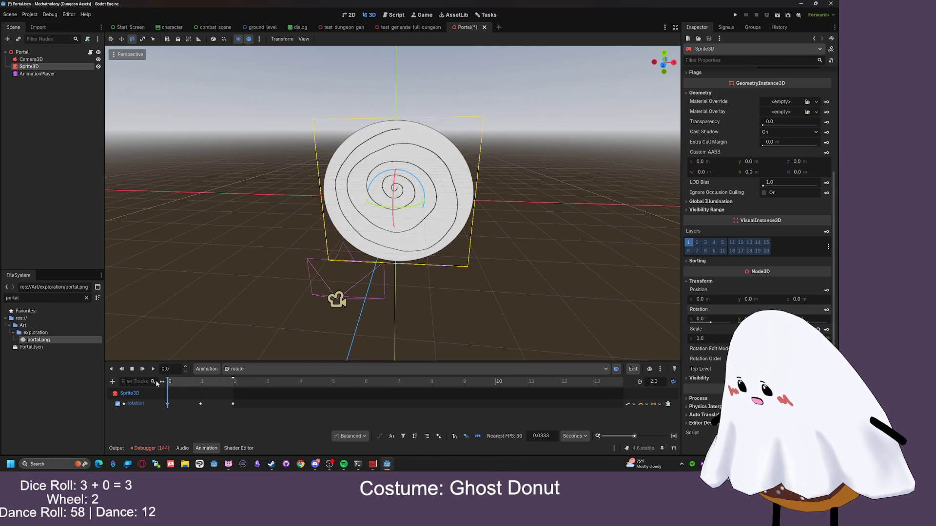
click(232, 385)
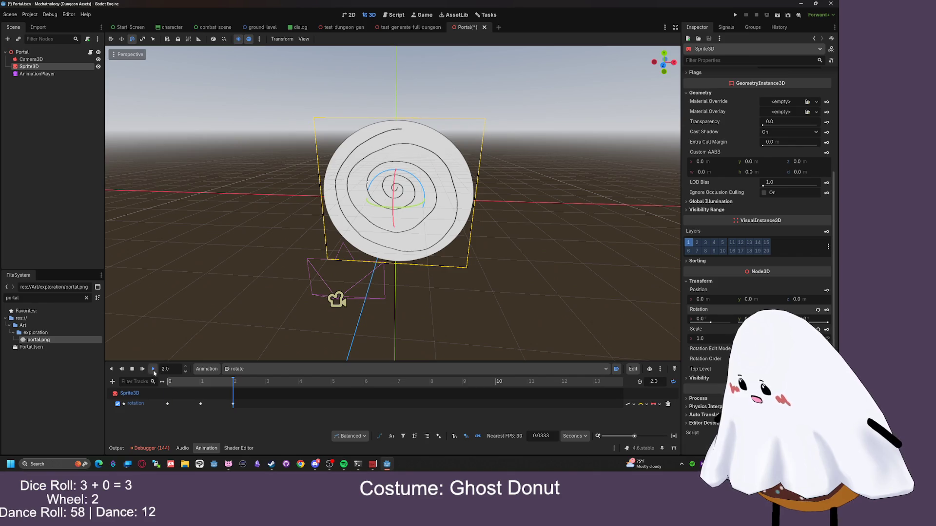
click(153, 370)
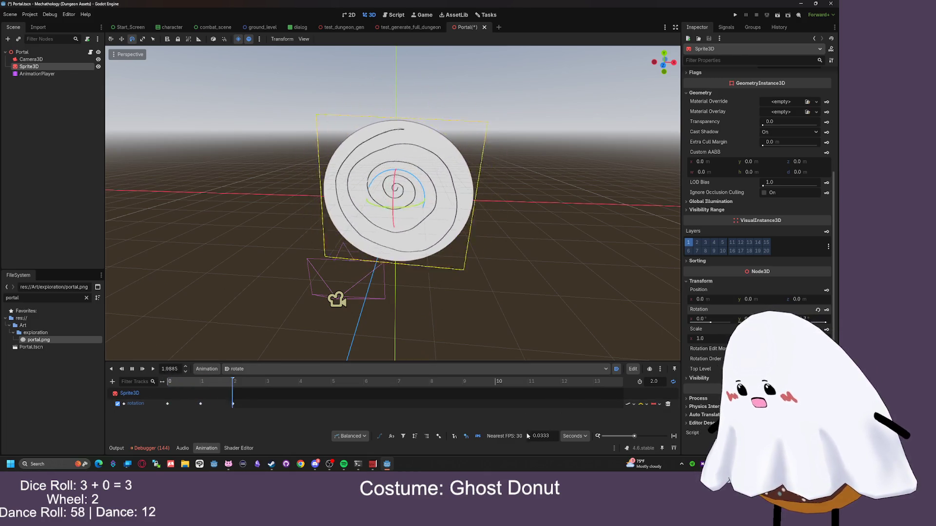
click(565, 436)
Try timeline snap rates of 60 and 120 FPS, then switch snapping back to Seconds
click(573, 436)
click(572, 436)
click(584, 451)
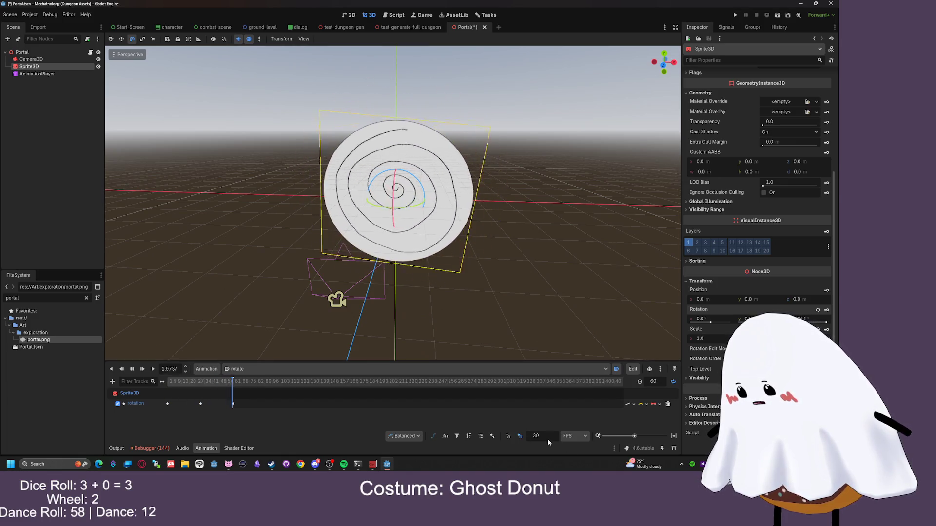
text(0)
key(Return)
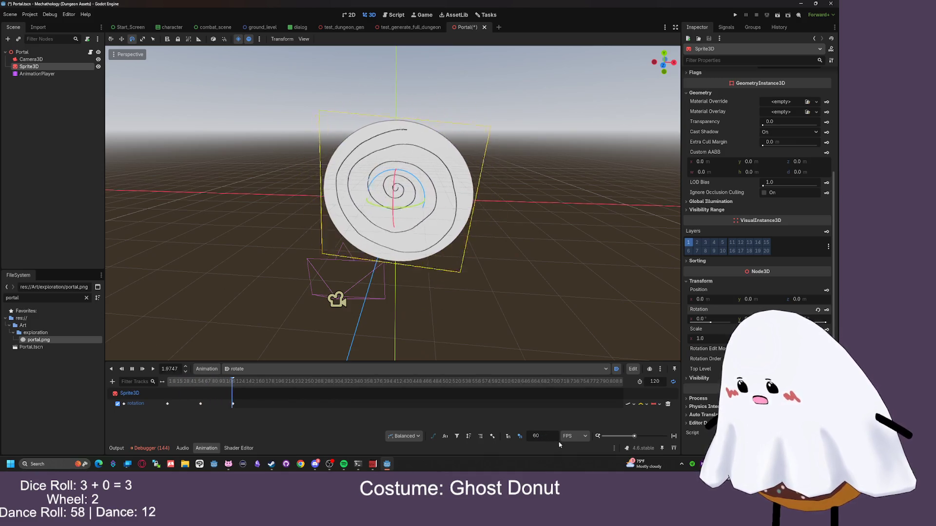
click(547, 436)
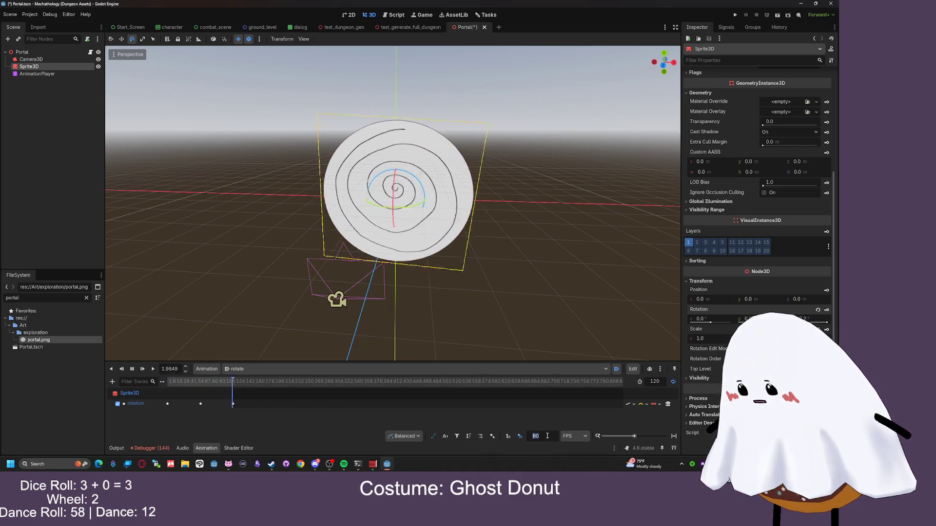
text(120)
key(Return)
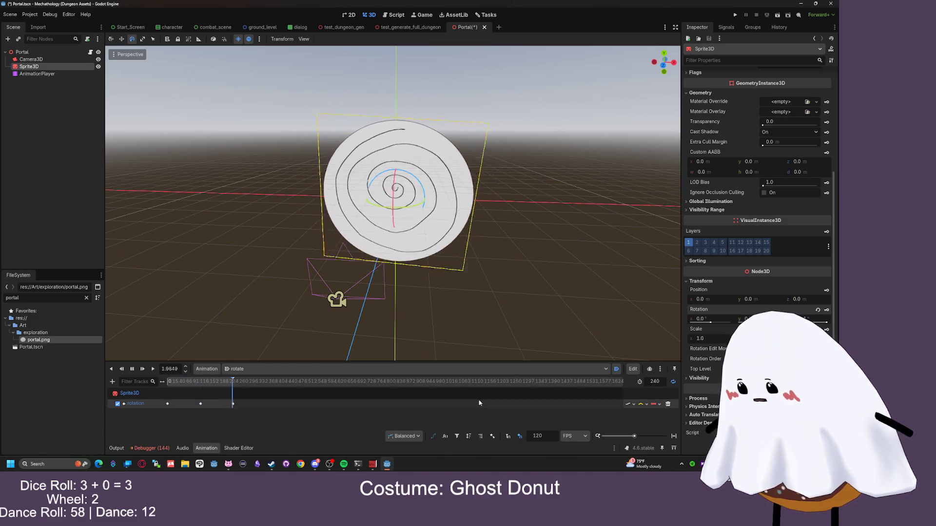
click(576, 436)
click(578, 445)
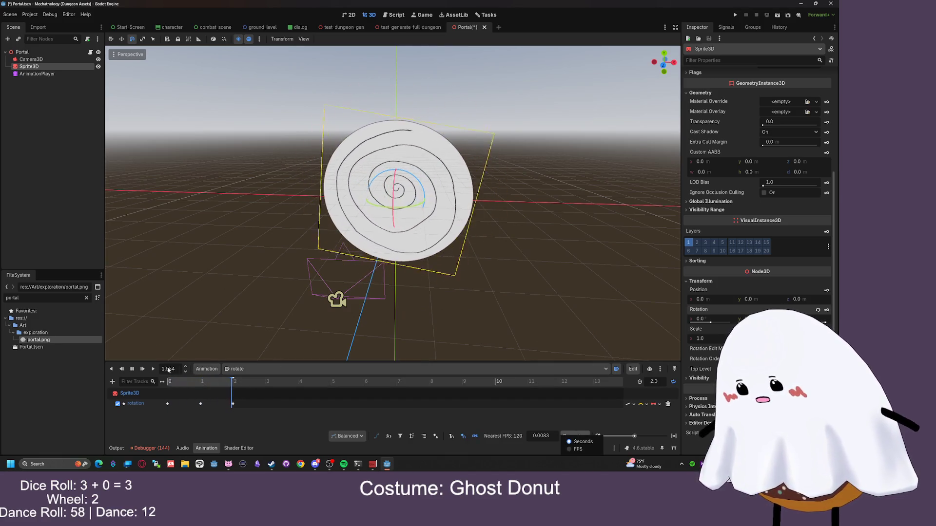
Move the final rotation key earlier and shorten the rotate animation to 0.983 s
click(133, 370)
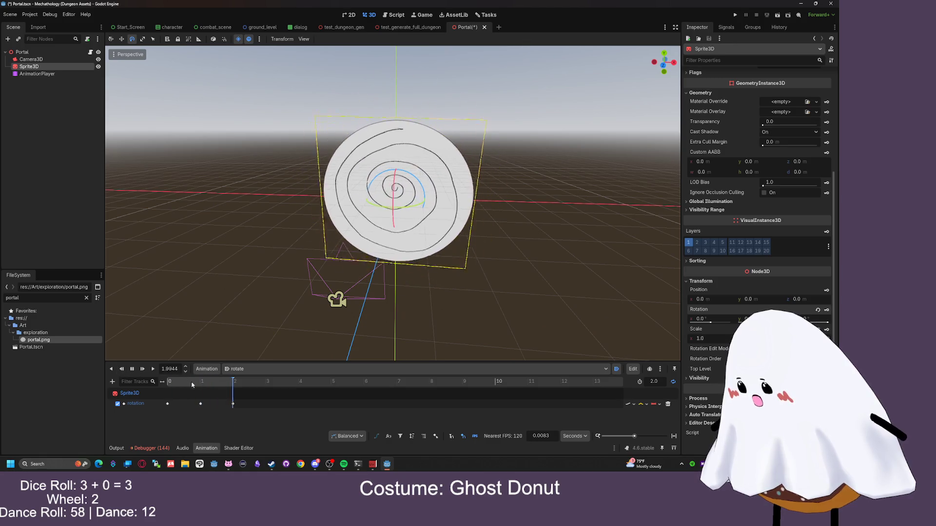
click(133, 371)
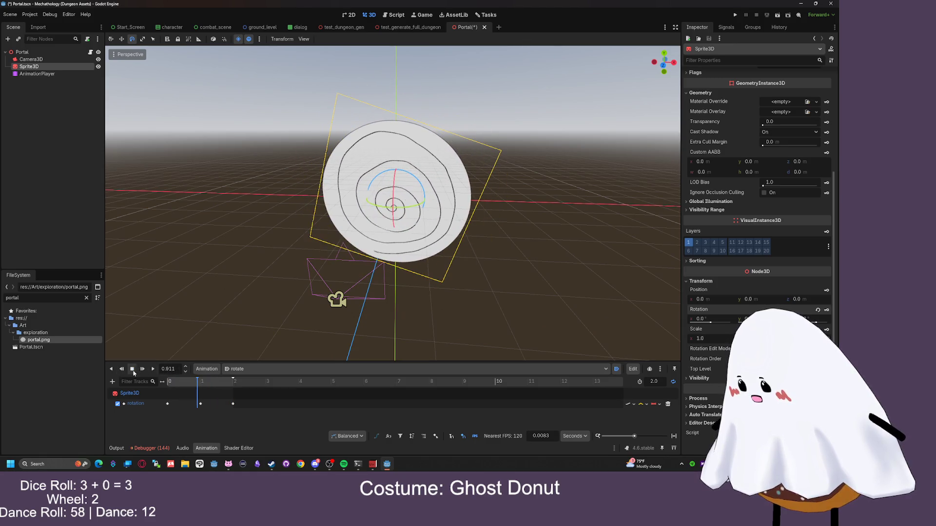
click(195, 404)
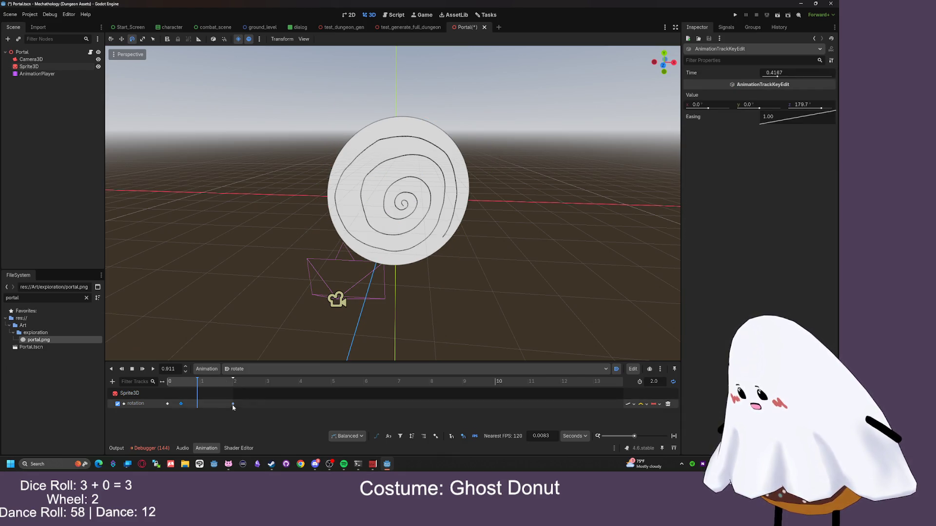
drag(196, 409, 196, 407)
drag(233, 380, 208, 380)
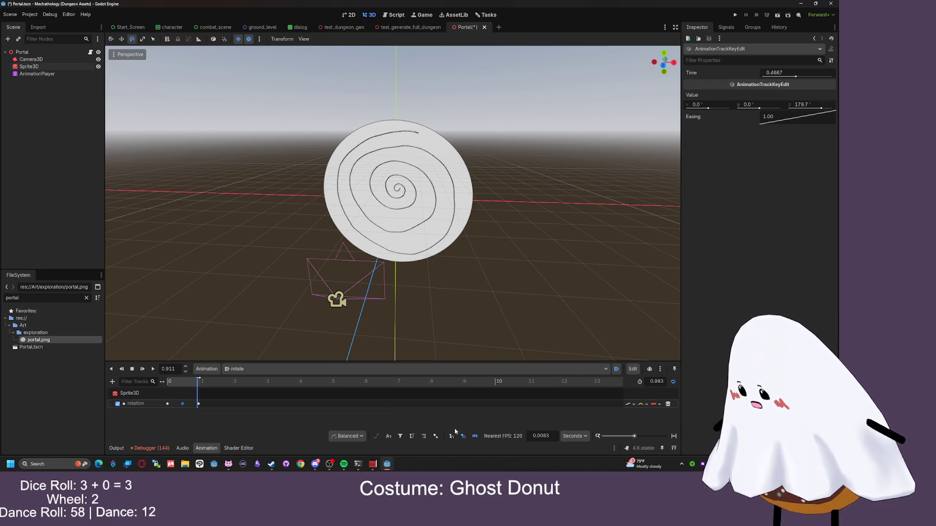
click(132, 370)
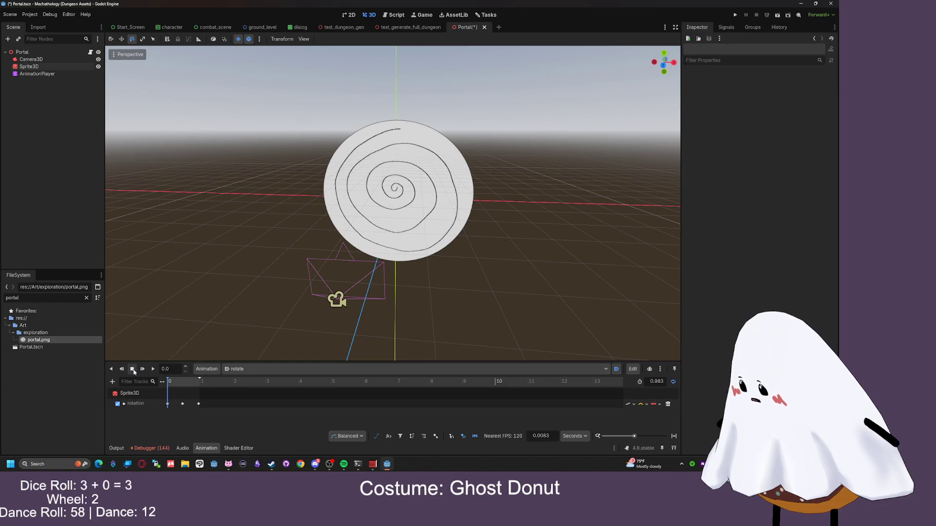
Preview the spin, then key the Sprite3D's scale into the rotate animation as a new track
click(153, 369)
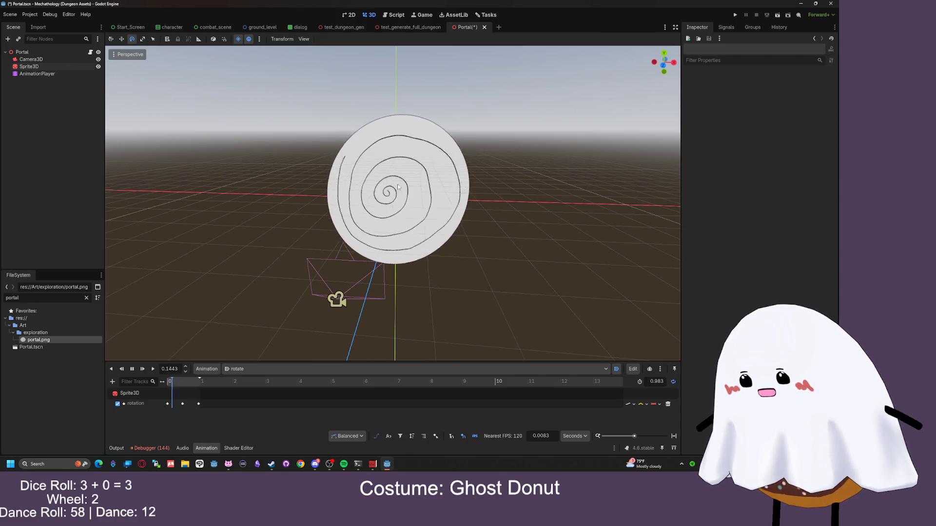
click(46, 67)
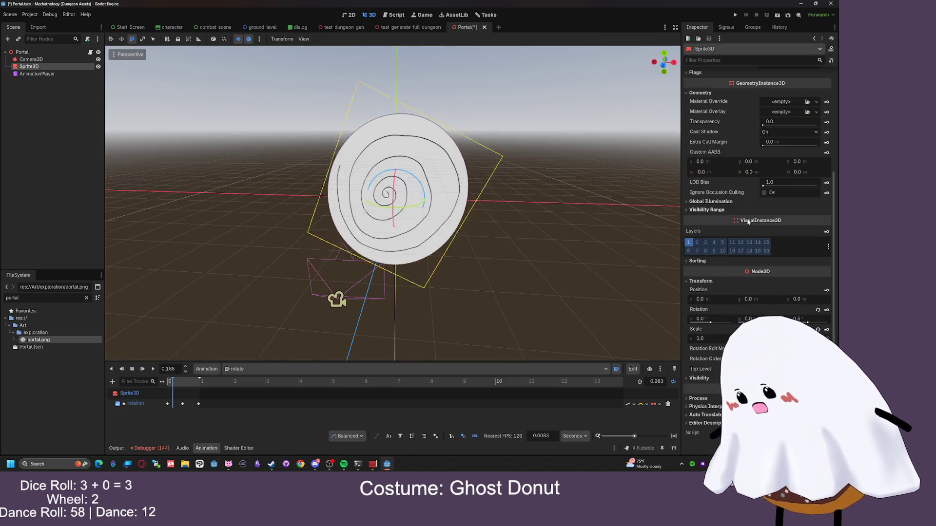
key(k)
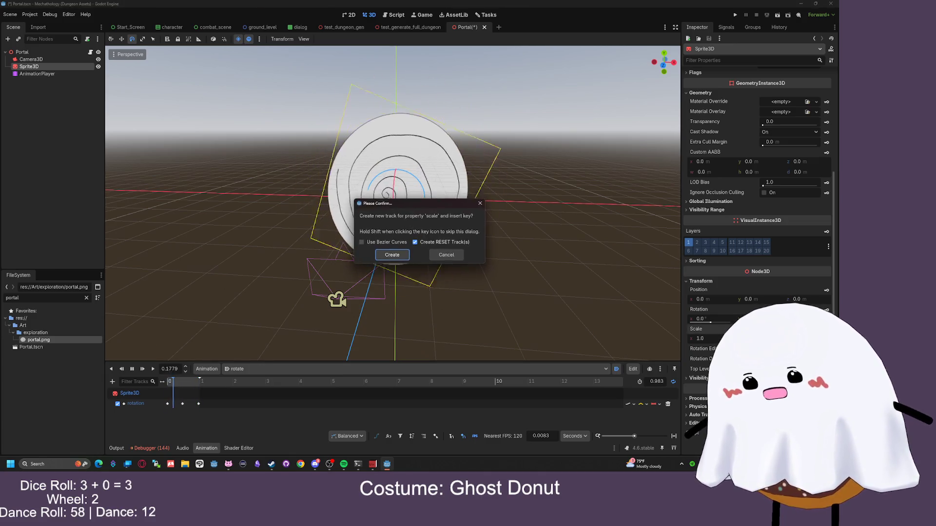
click(451, 255)
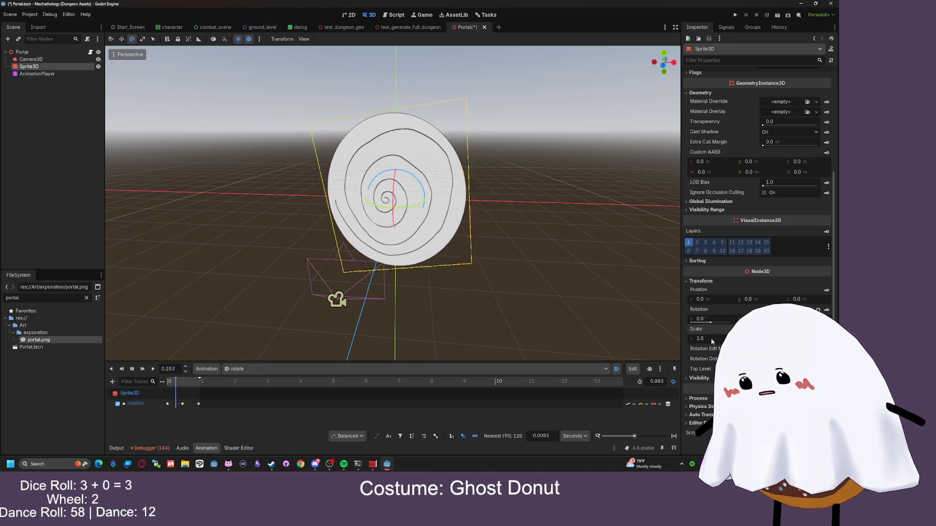
Narrow the Sprite3D's x scale to 0.9, then 0.8, and select the AnimationPlayer
click(31, 59)
click(29, 67)
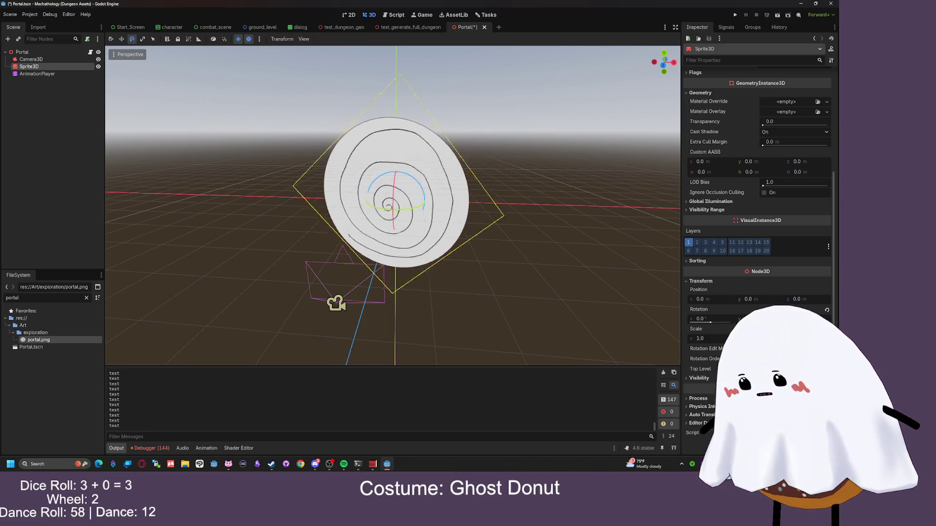
click(709, 339)
text(0.9)
key(Return)
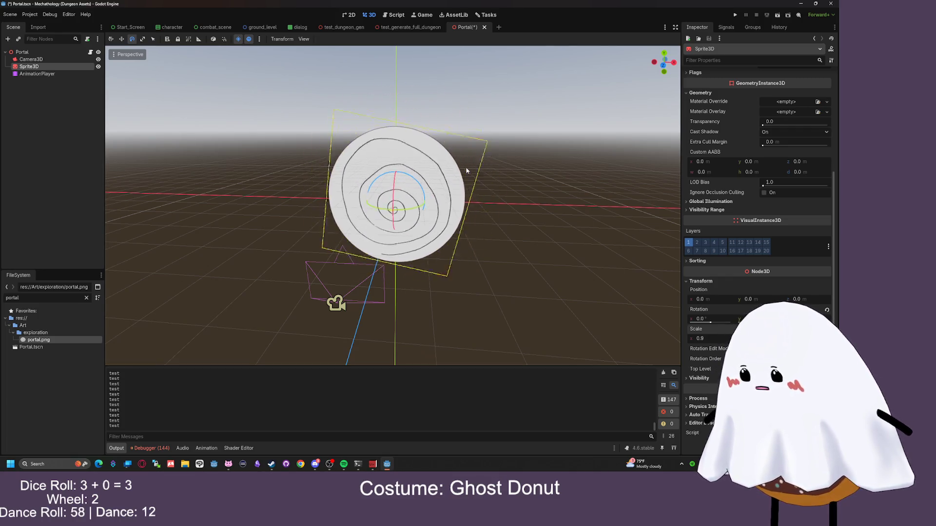
click(713, 337)
text(0.8)
key(Return)
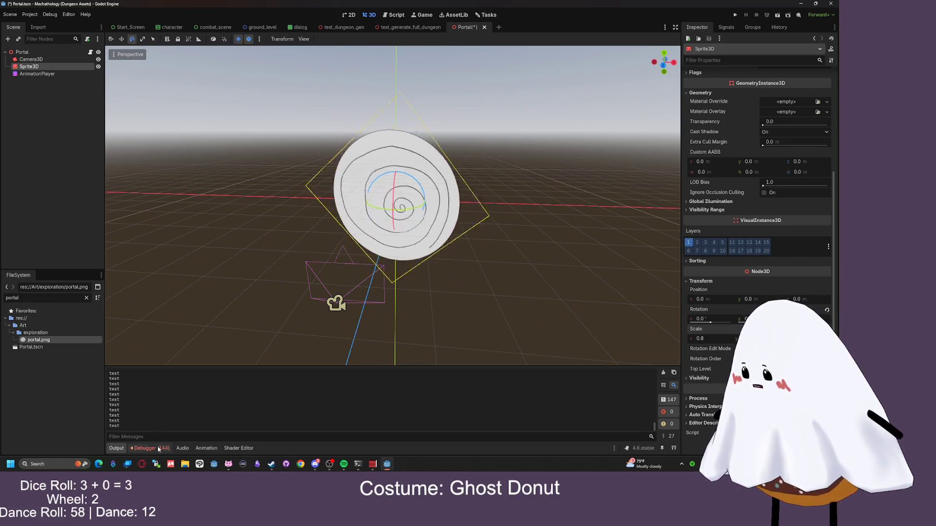
click(49, 73)
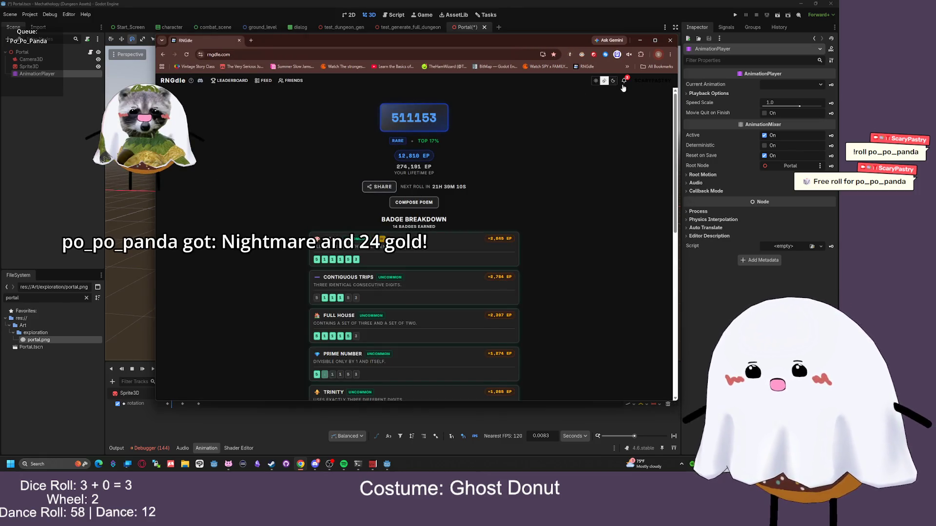
click(624, 82)
click(624, 84)
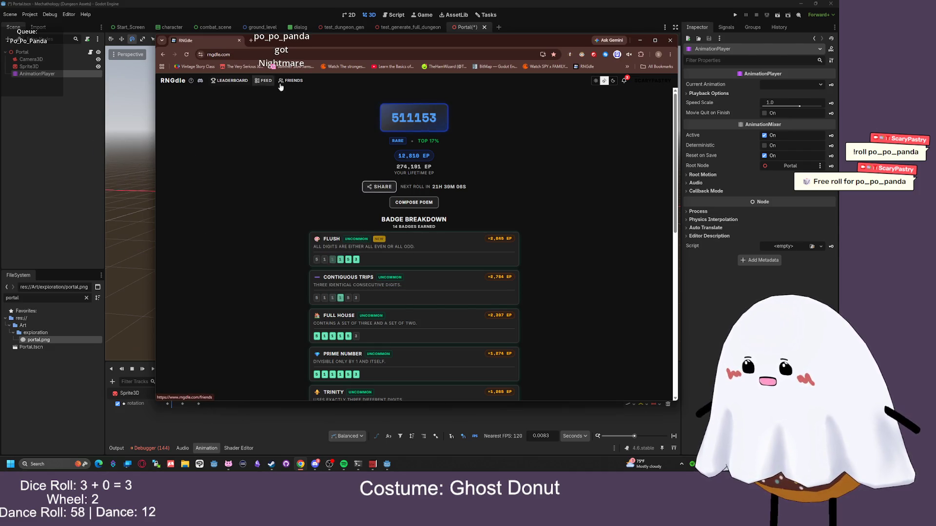
click(293, 81)
scroll(477, 165, down, 3)
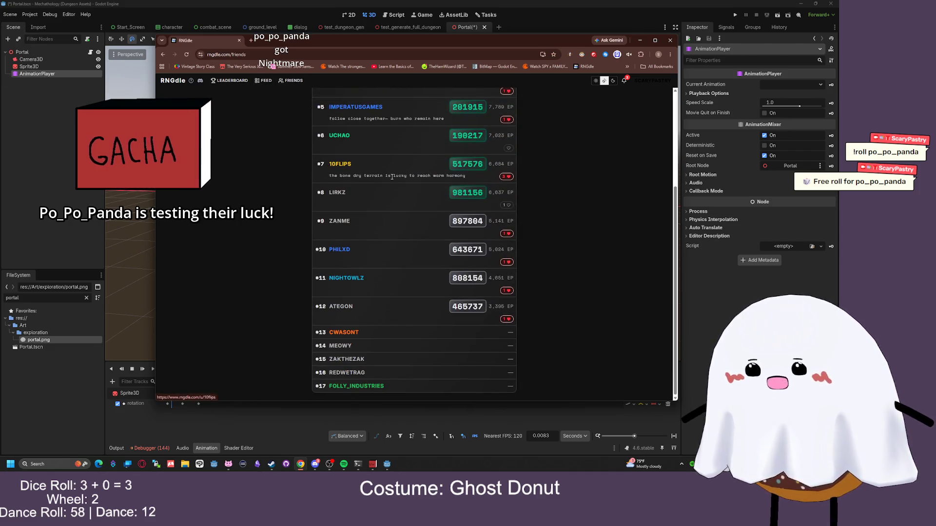
scroll(390, 282, up, 3)
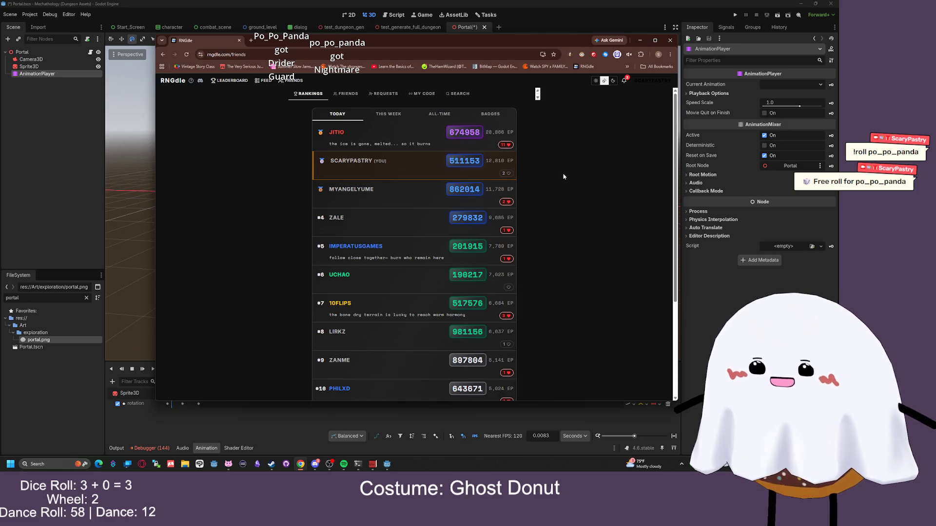
scroll(564, 177, down, 3)
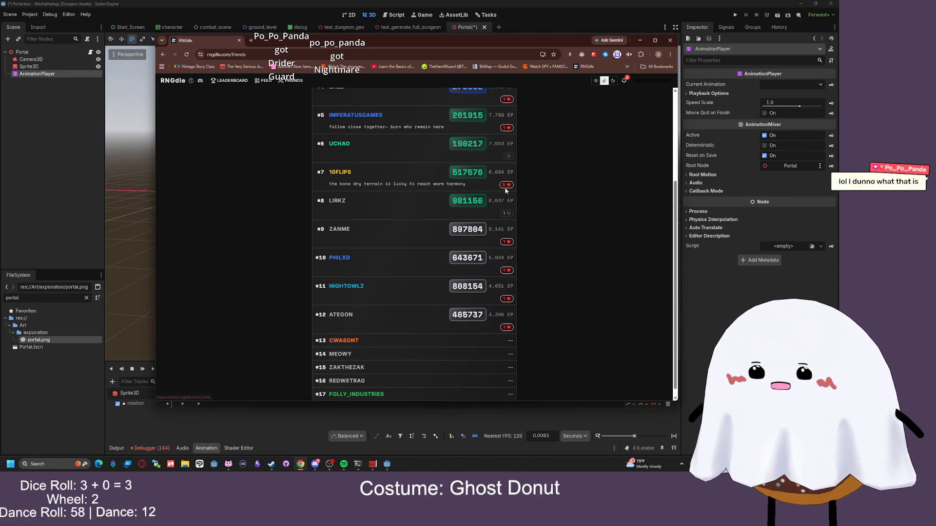
click(403, 53)
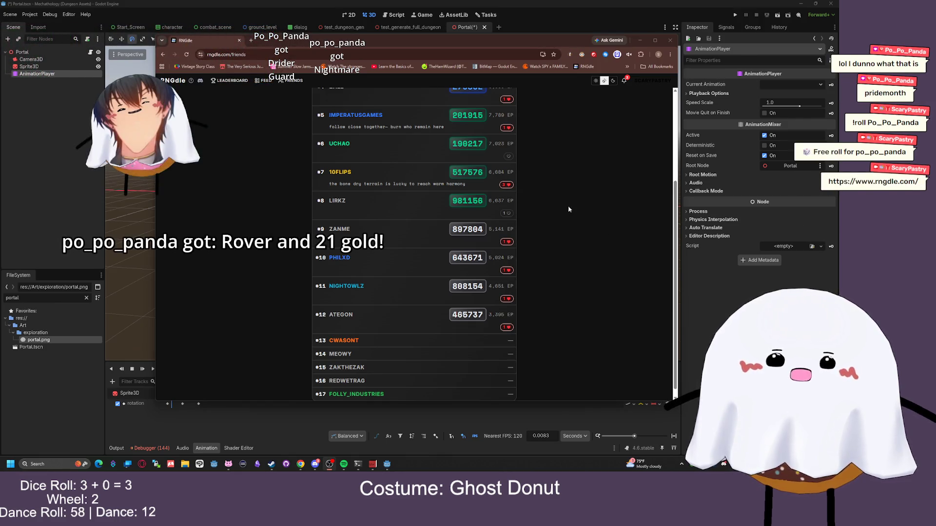
scroll(589, 184, up, 3)
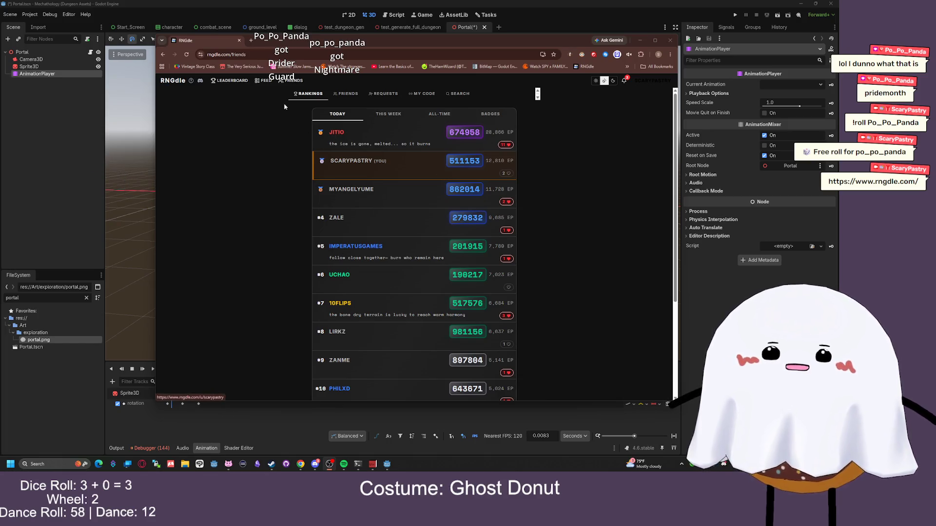
click(172, 84)
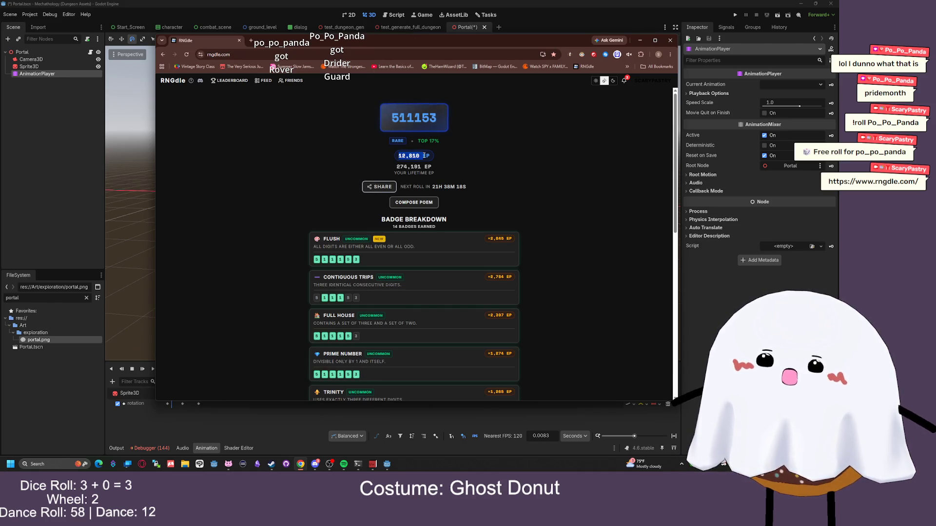
scroll(346, 123, down, 3)
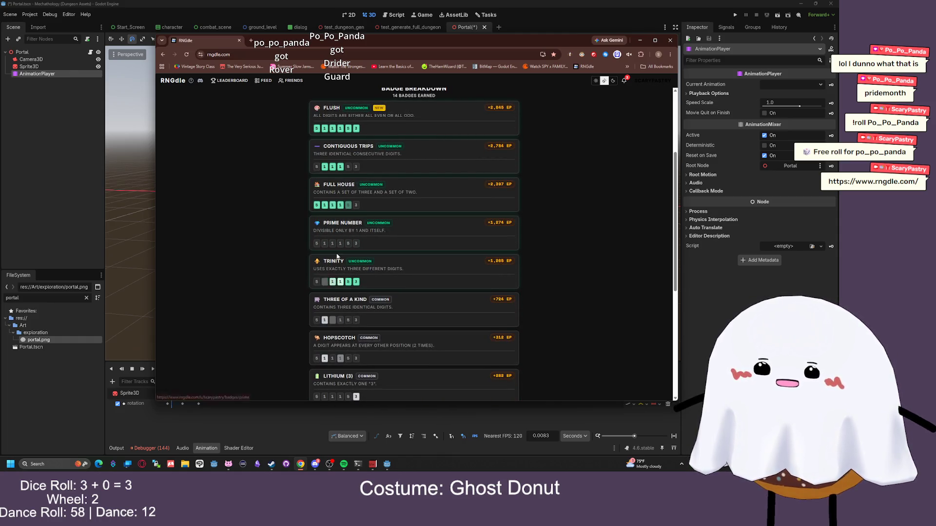
scroll(341, 248, down, 2)
scroll(351, 253, down, 1)
scroll(437, 185, up, 7)
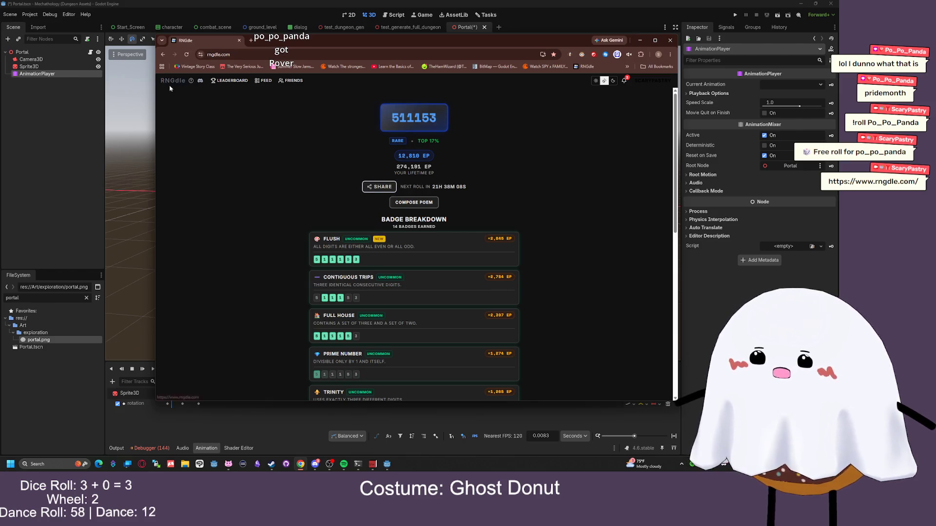
click(229, 80)
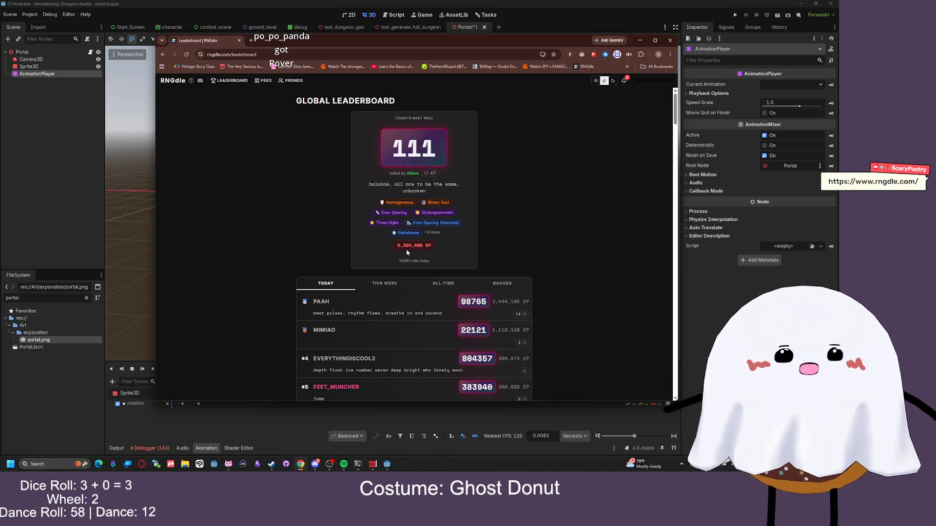
Open your own profile from the friends rankings, check the 278,488 total EP, then view badge sets
click(294, 82)
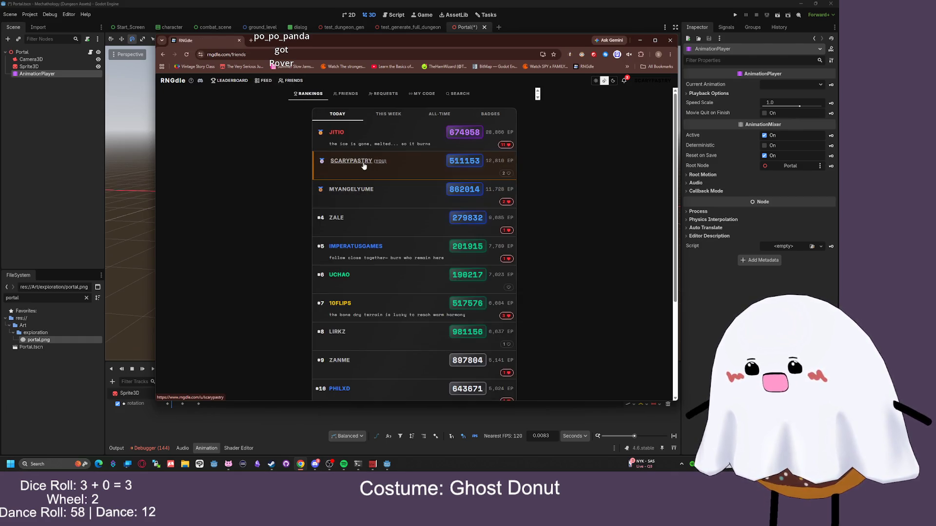
click(351, 161)
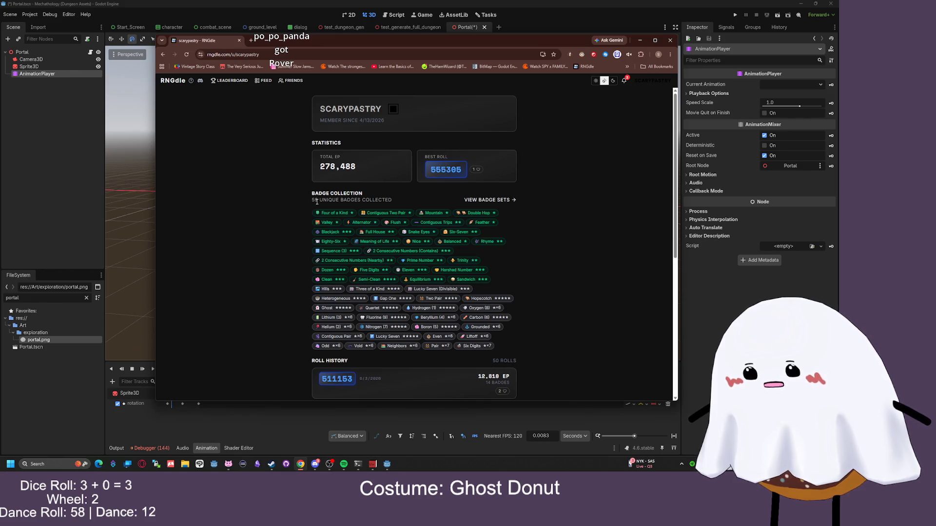
drag(368, 168, 321, 167)
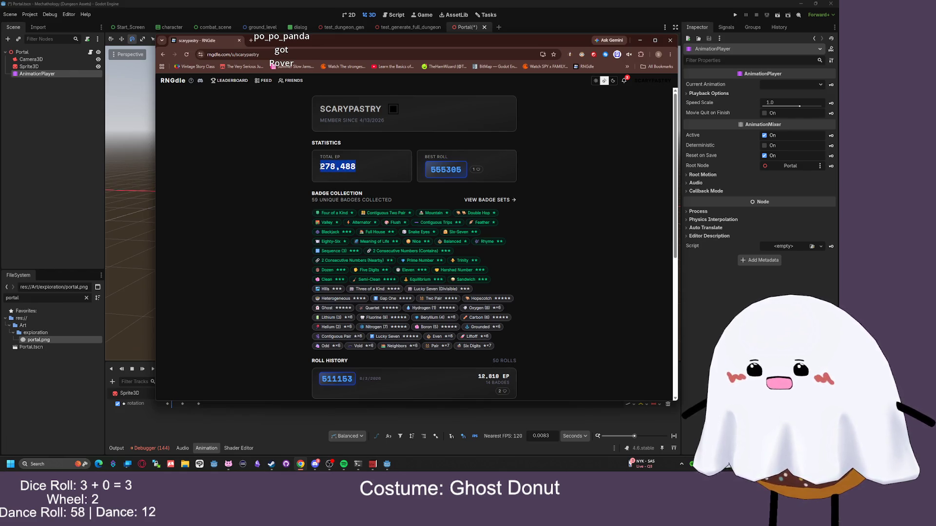
click(386, 172)
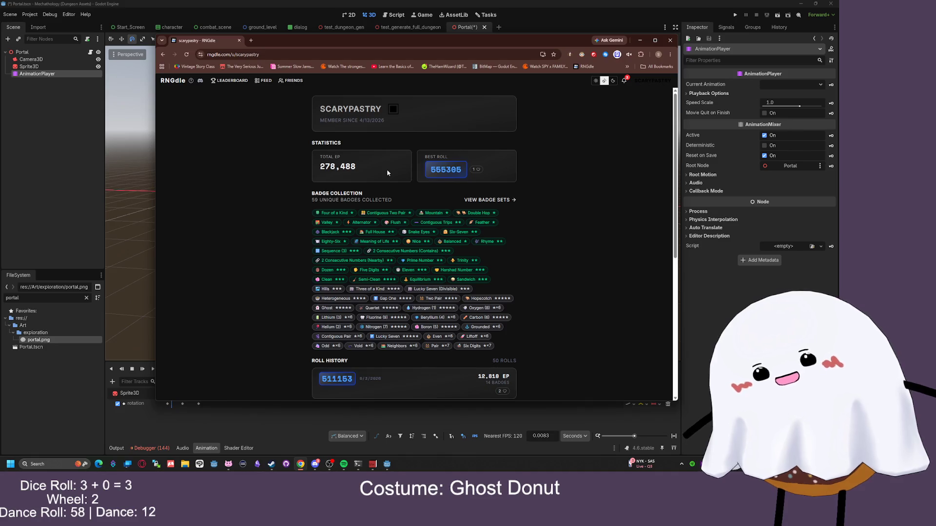
scroll(388, 173, down, 1)
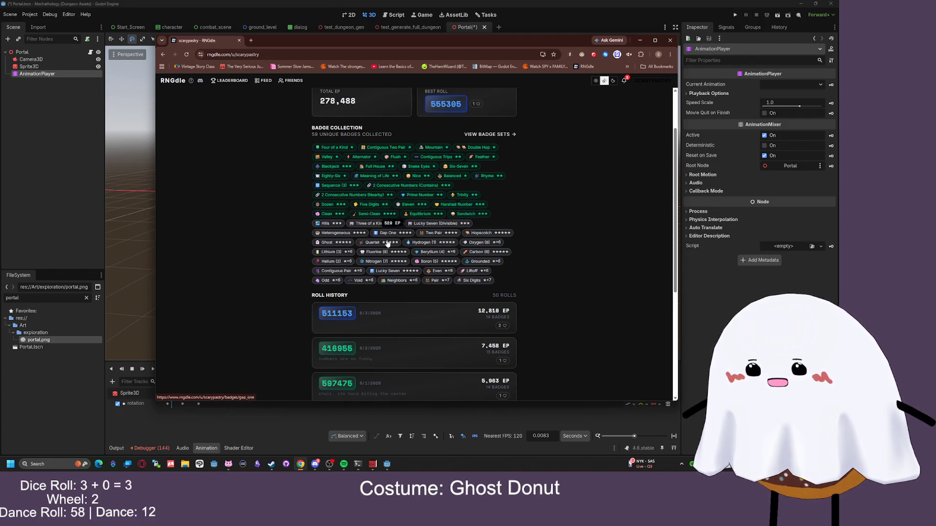
scroll(258, 194, up, 1)
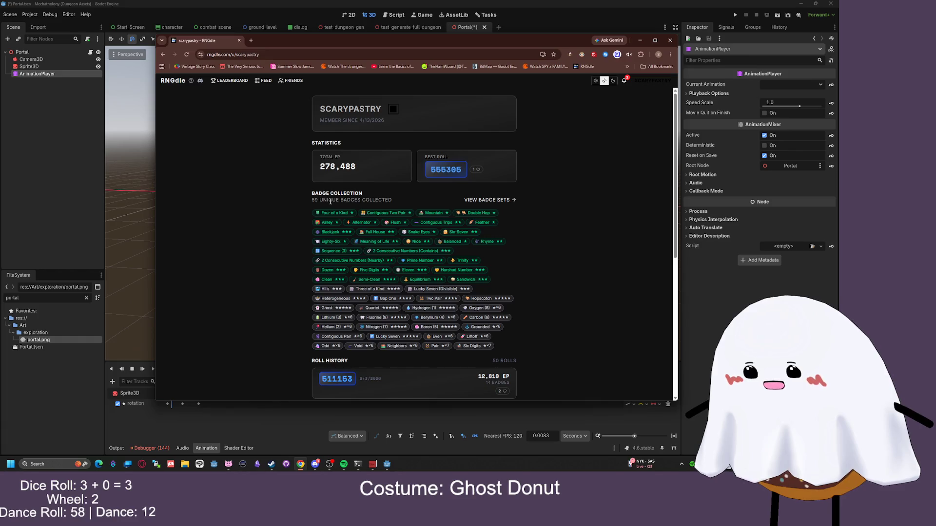
click(502, 199)
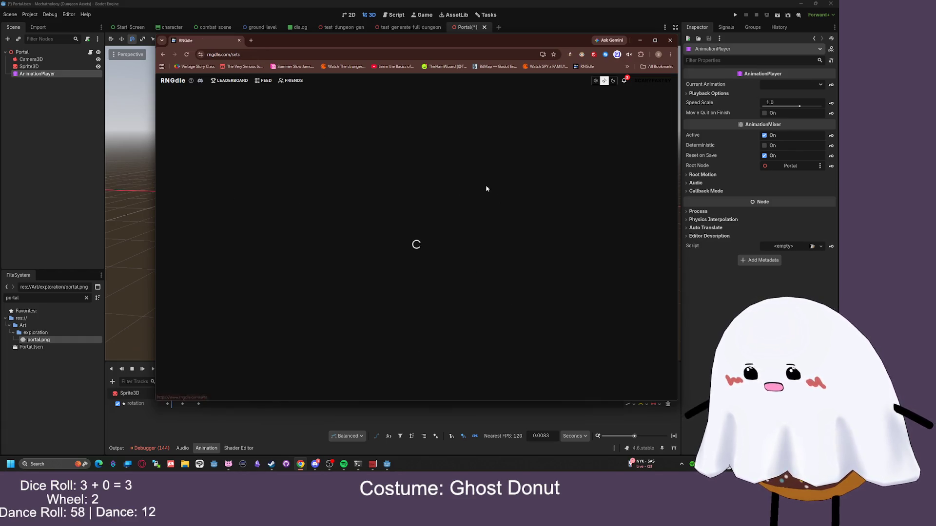
Return to the RNGdle home page with today's roll, then open your own profile
scroll(438, 165, down, 1)
scroll(439, 165, up, 1)
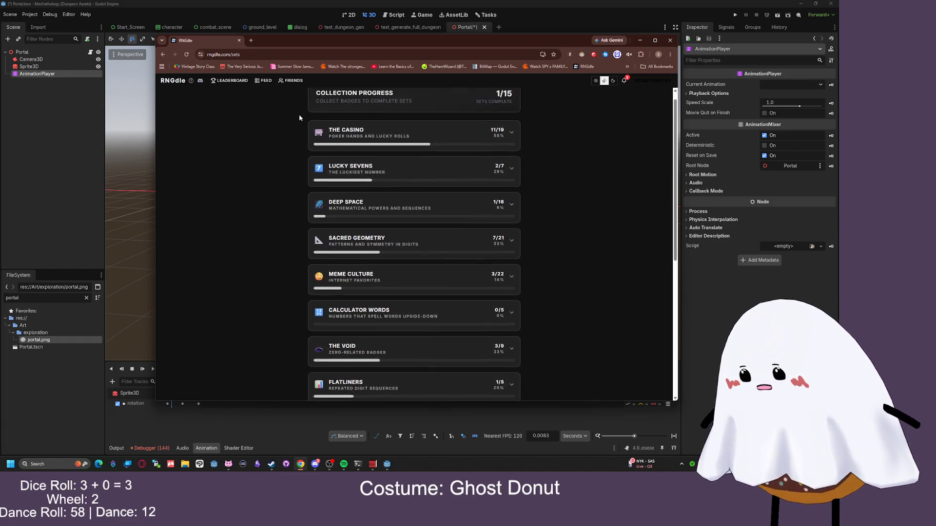
click(184, 81)
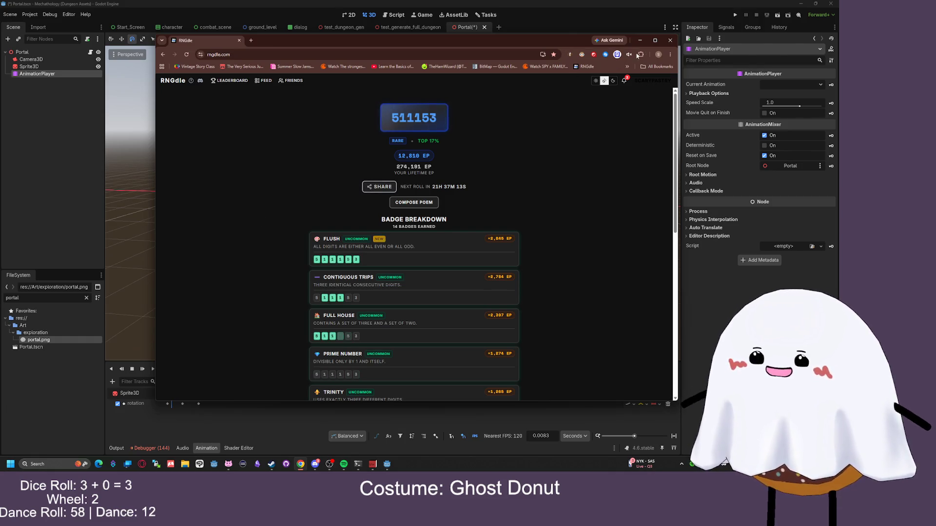
click(653, 80)
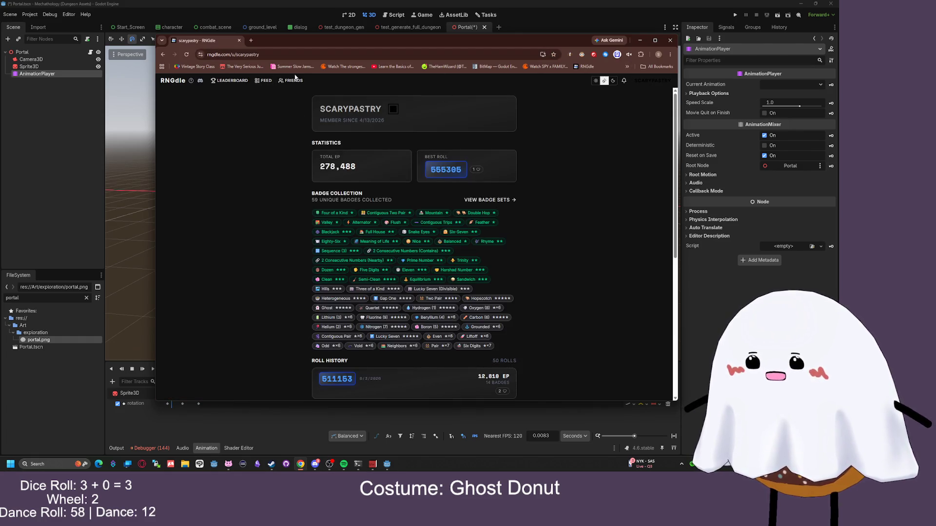
Browse the daily leaderboard and friends rankings, then go back to the RNGdle home page
click(230, 80)
scroll(258, 125, down, 1)
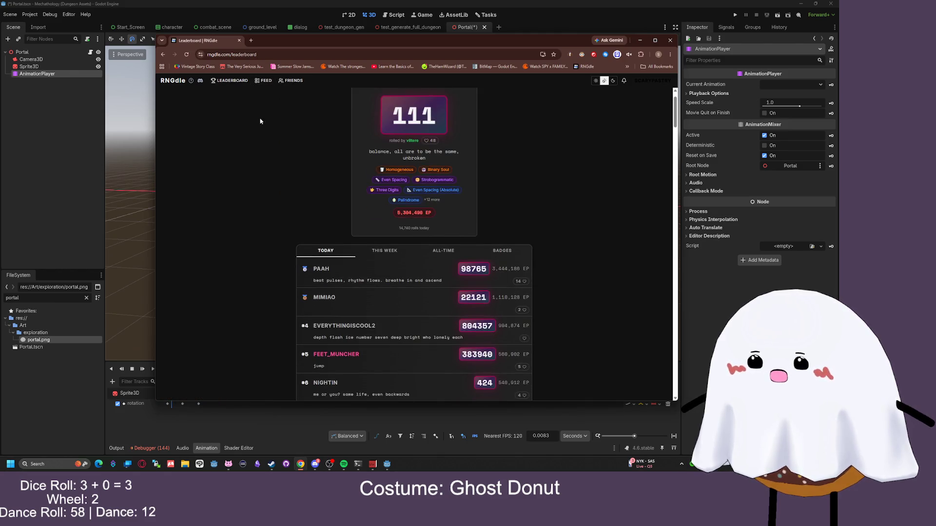
click(280, 83)
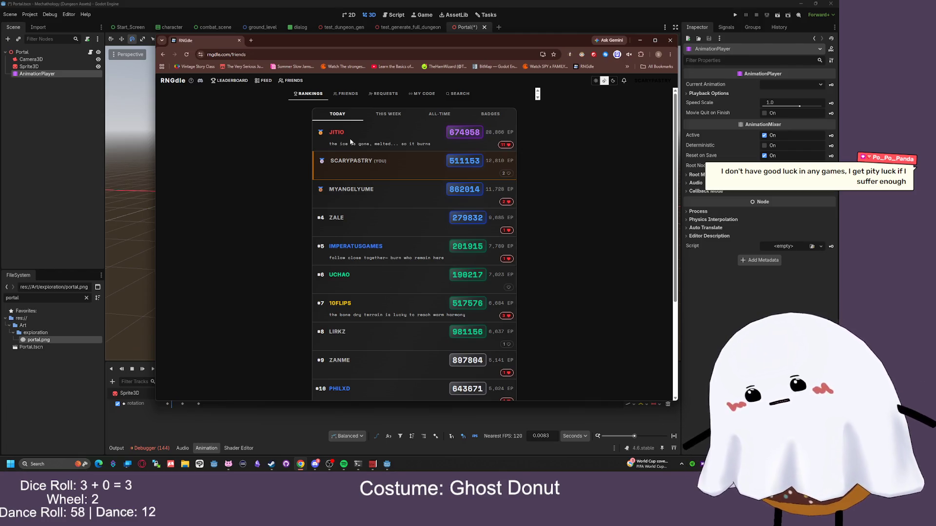
scroll(571, 156, down, 3)
scroll(560, 136, up, 3)
click(168, 82)
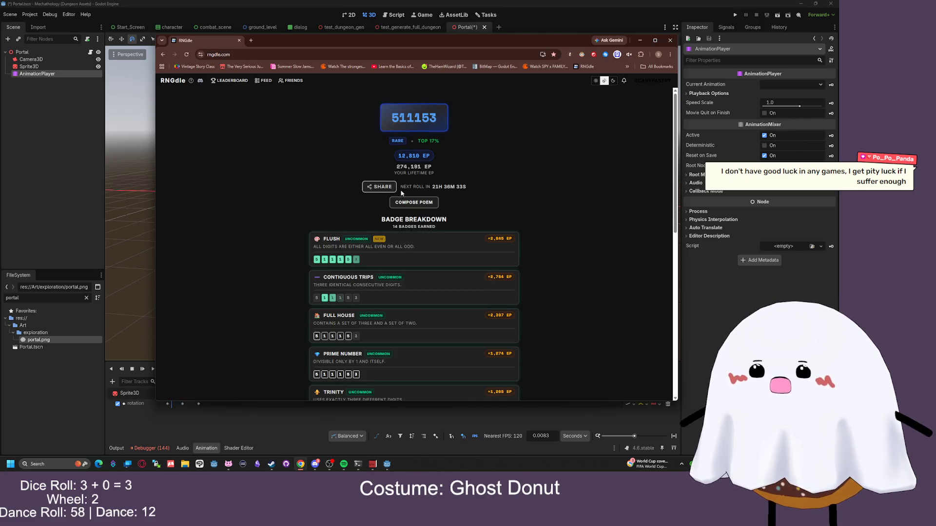
Compose the poem 'unbroken house, weird is among us' from today's badge word chips
click(414, 187)
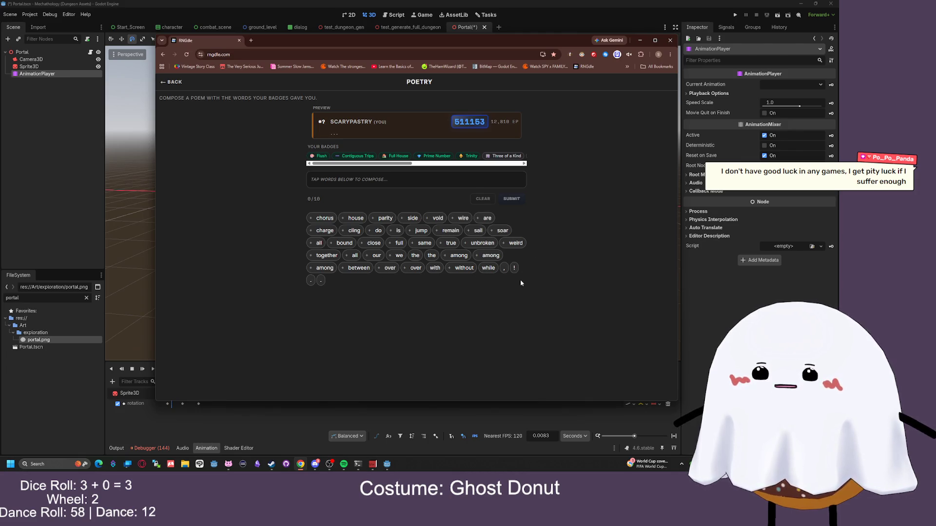
click(478, 242)
click(355, 217)
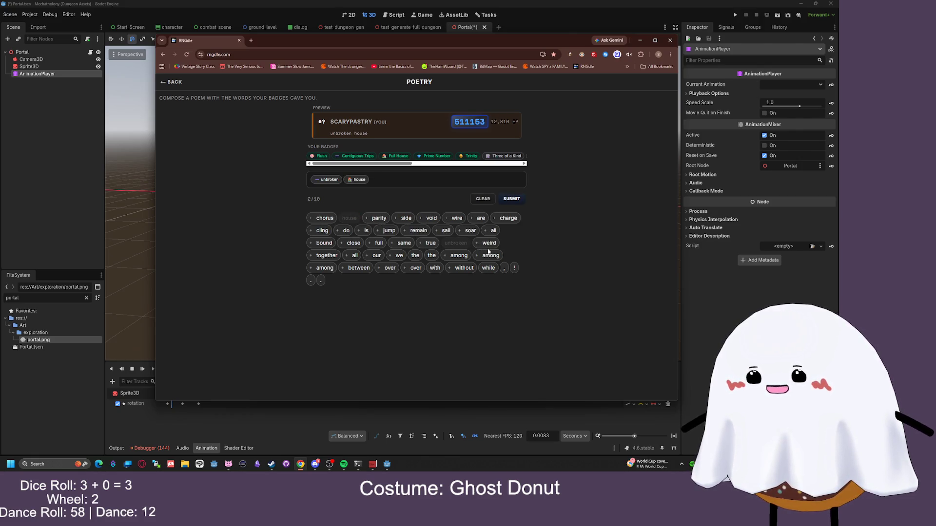
click(502, 268)
click(487, 243)
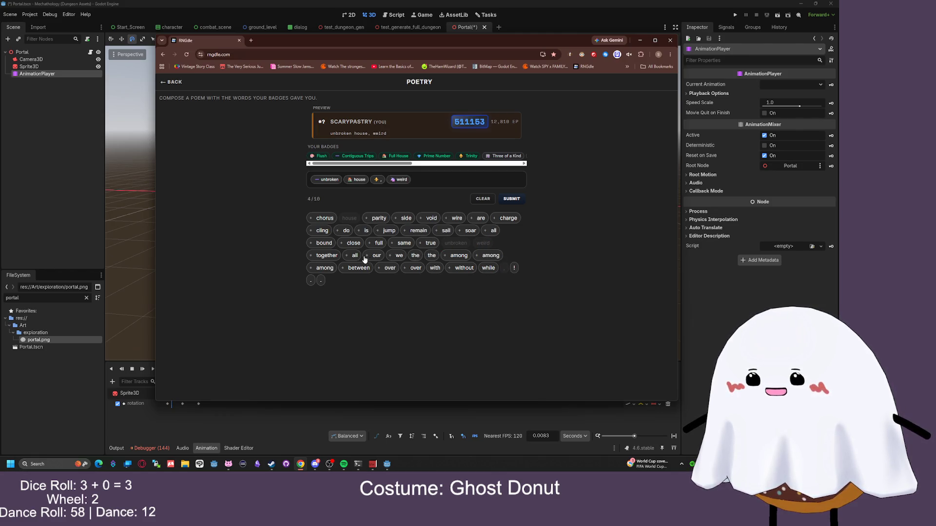
click(366, 233)
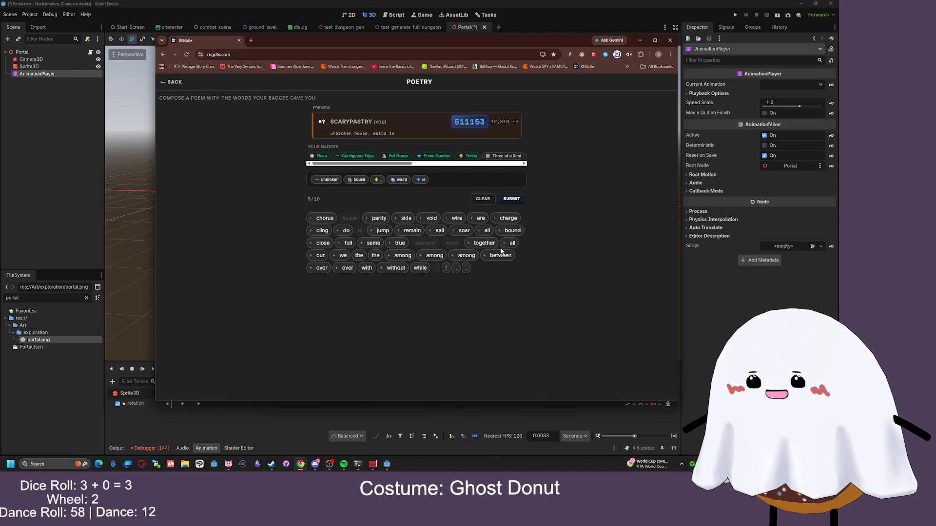
click(433, 255)
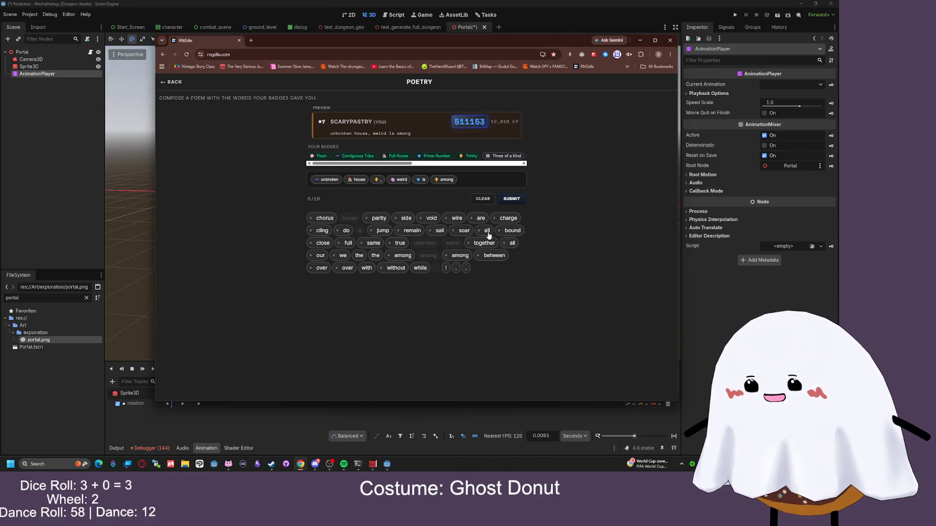
click(503, 245)
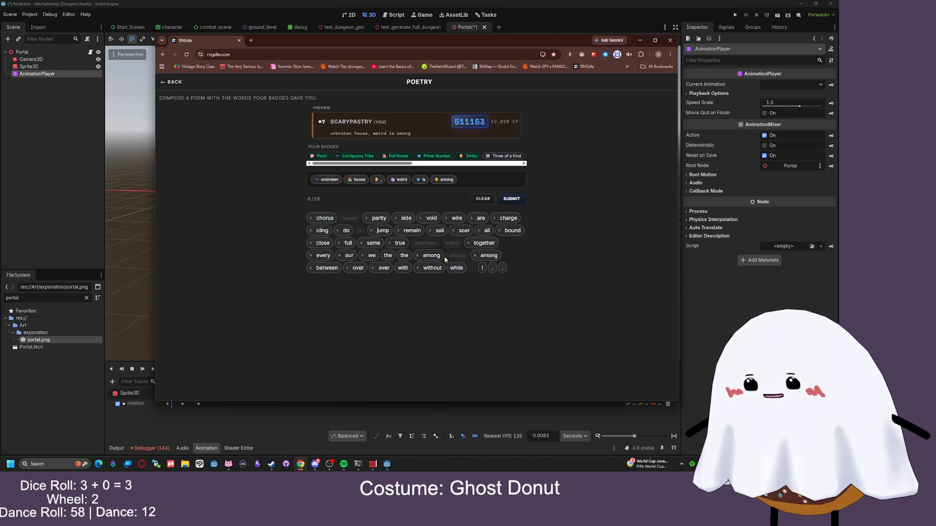
click(368, 256)
click(465, 181)
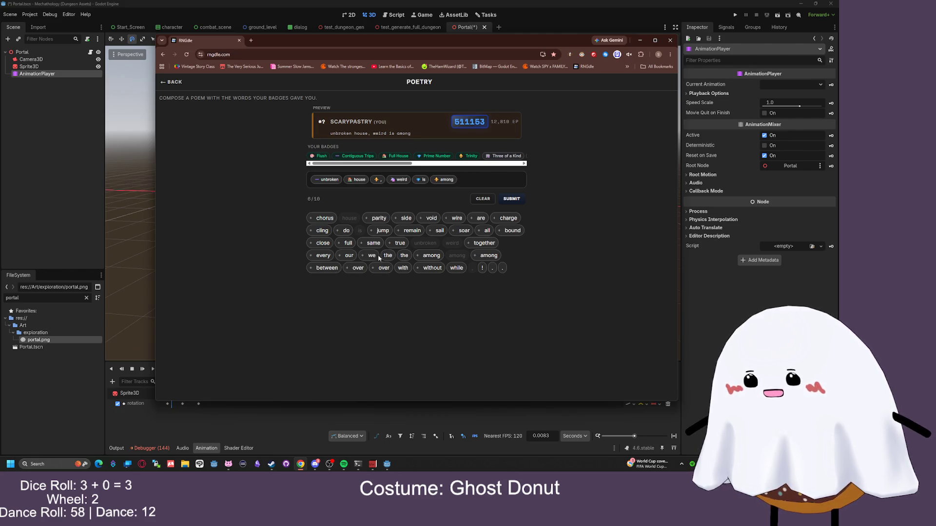
click(370, 257)
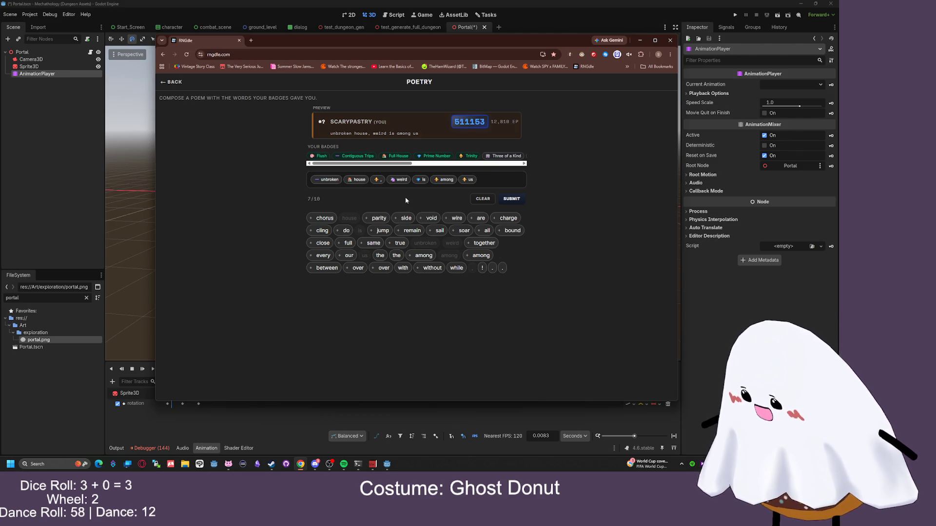
Submit the poem, close the browser, and clear the Godot node selection
click(509, 197)
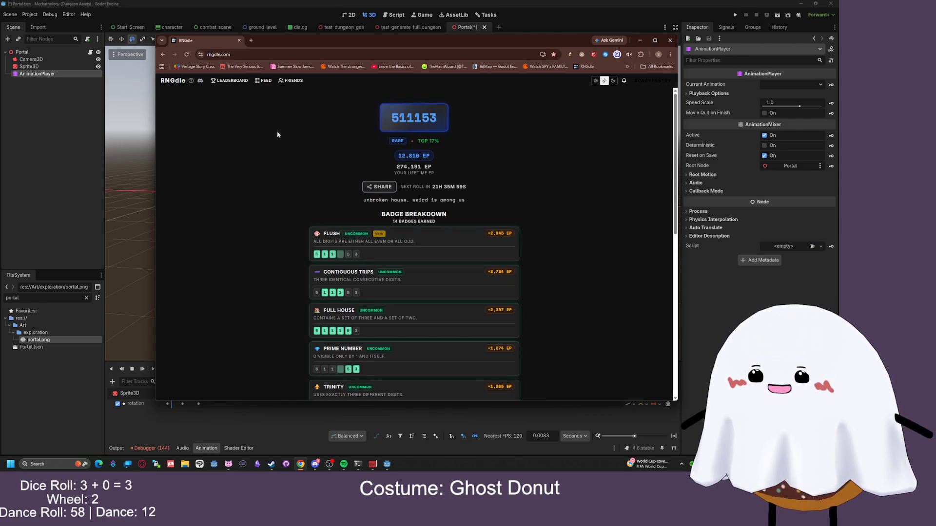
click(670, 40)
click(414, 62)
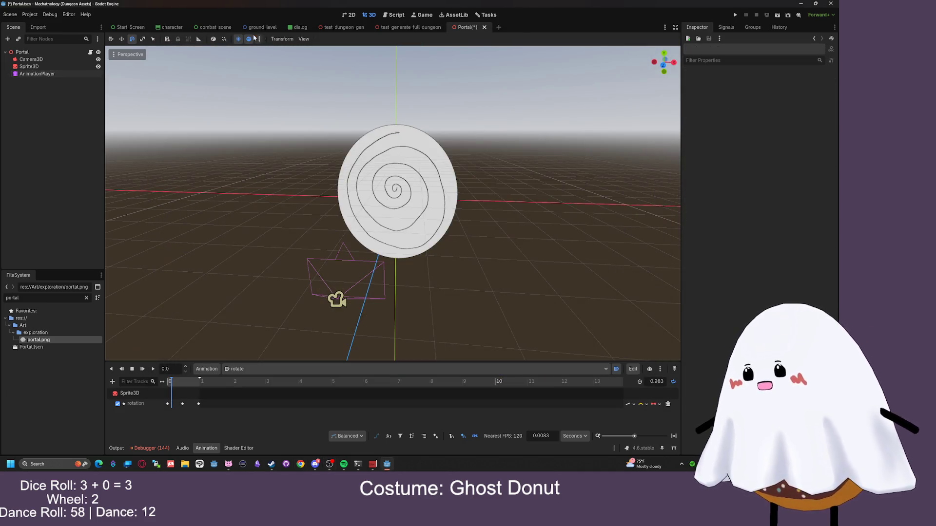
Open the Portal node's script and rename the AnimationPlayer to SpinSpinSpin
click(31, 59)
click(22, 51)
click(90, 51)
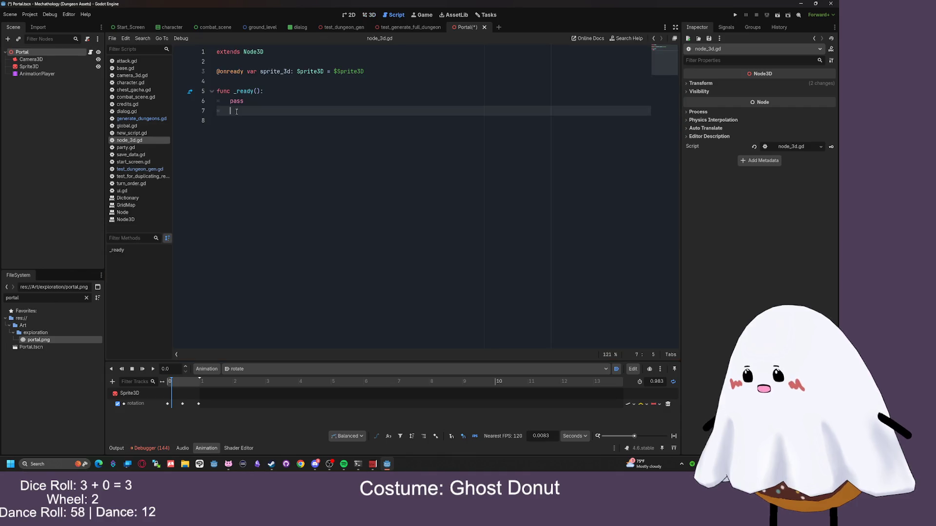
drag(255, 101, 224, 105)
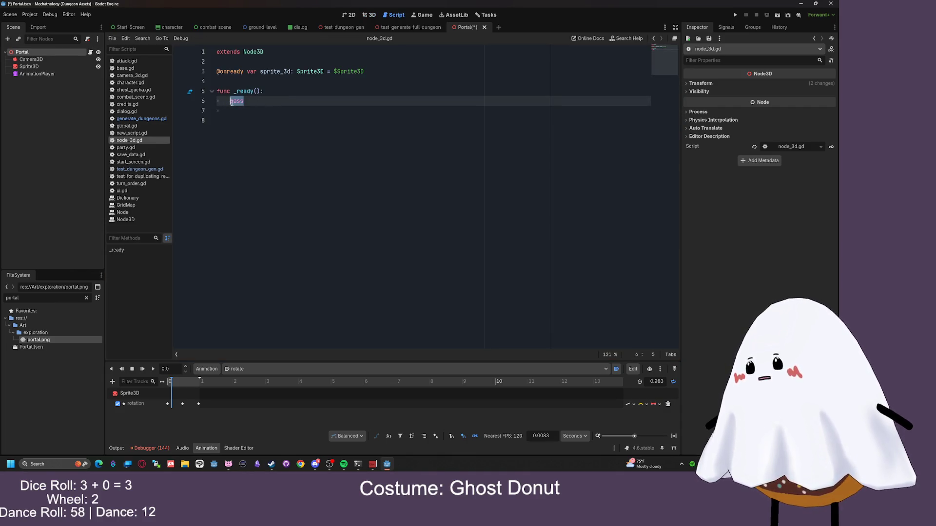
double_click(38, 73)
text(SpinSpinSpin)
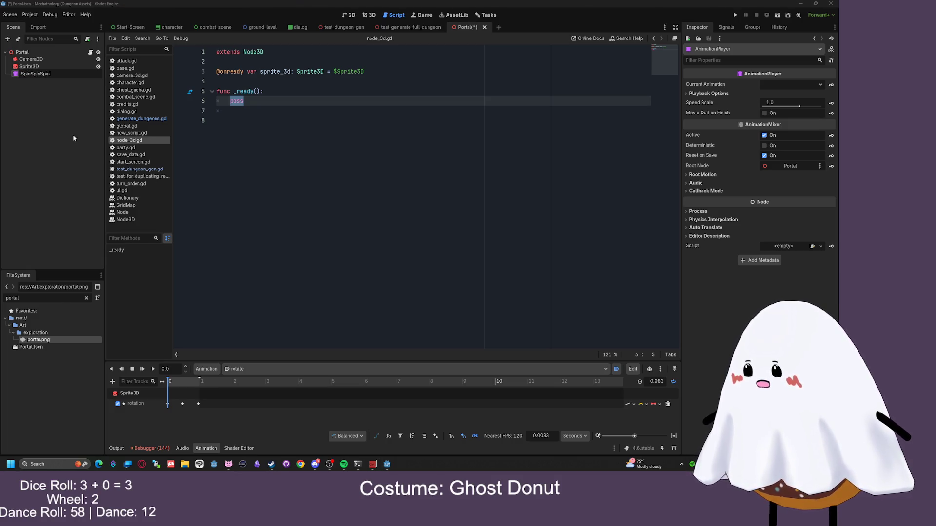
key(Return)
Replace pass with spin_spin_spin.play("rotate") in the Portal script
mouse_move(26, 73)
mouse_down()
mouse_move(247, 83)
mouse_move(216, 110)
mouse_up()
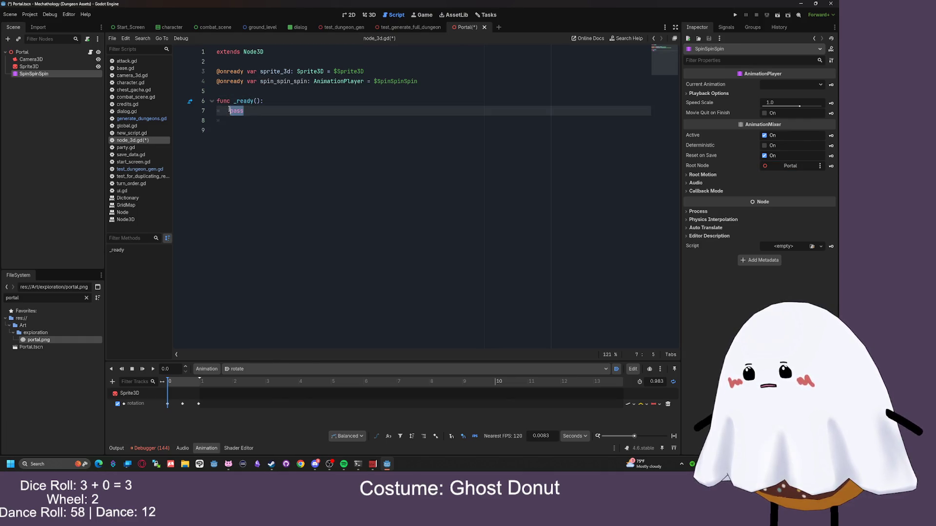
text(spin)
key(Return)
text(.play("rotate)
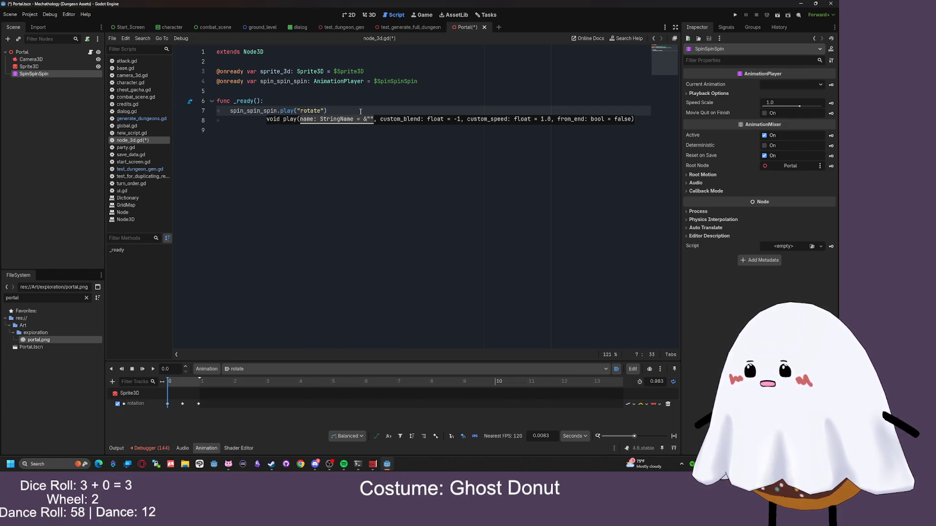
key(Return)
Run the scene to test the spin, then tint the Sprite3D's modulate blue
click(777, 15)
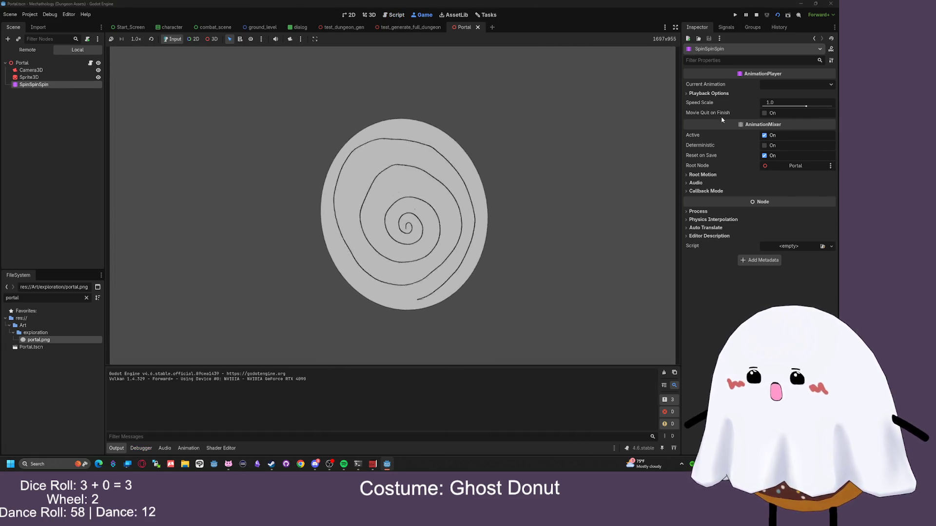
click(29, 77)
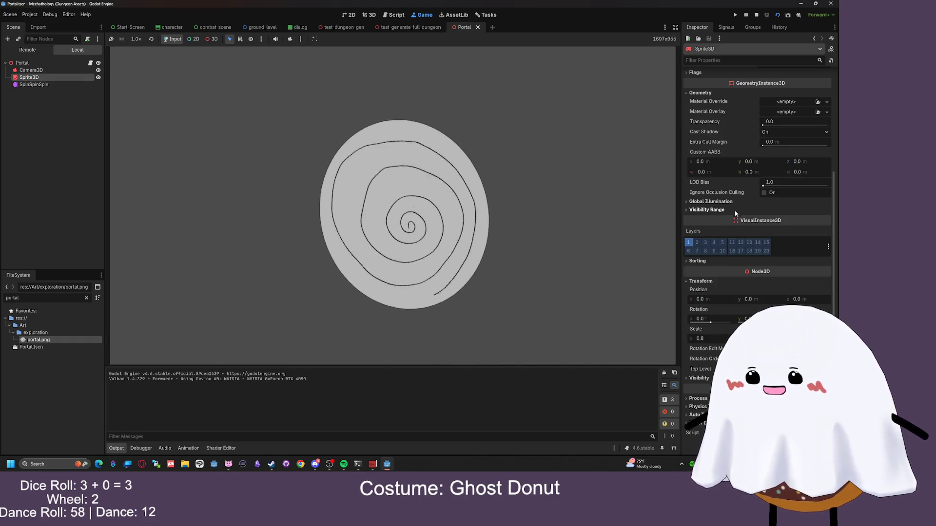
scroll(734, 195, up, 3)
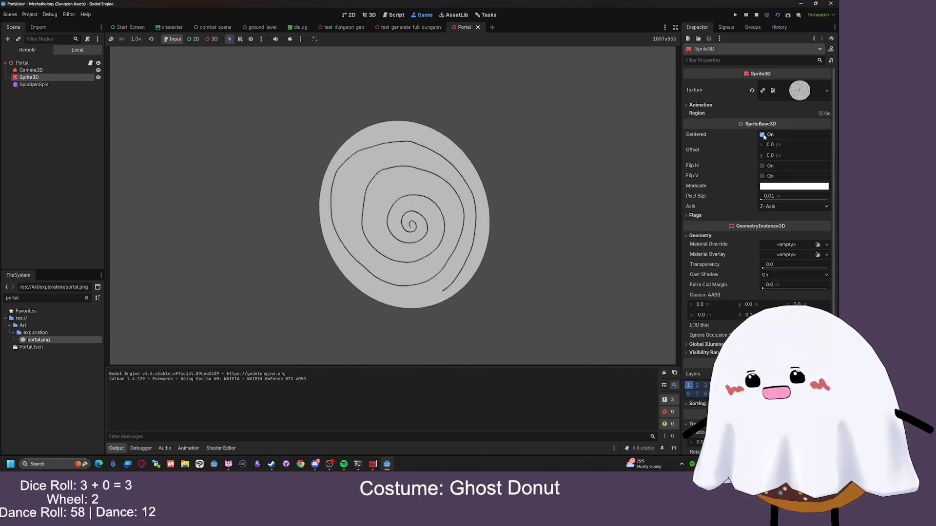
click(794, 185)
click(741, 226)
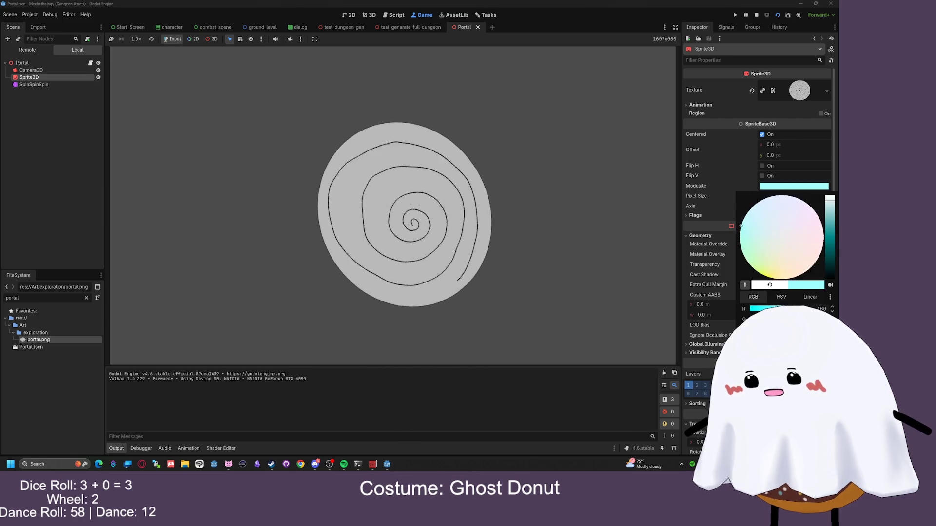
drag(741, 226, 792, 247)
click(789, 229)
key(Escape)
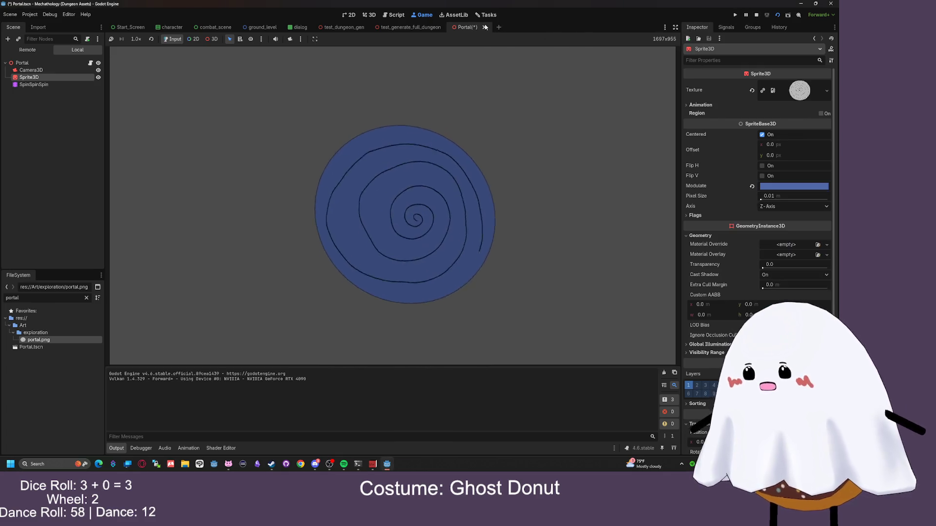
click(756, 15)
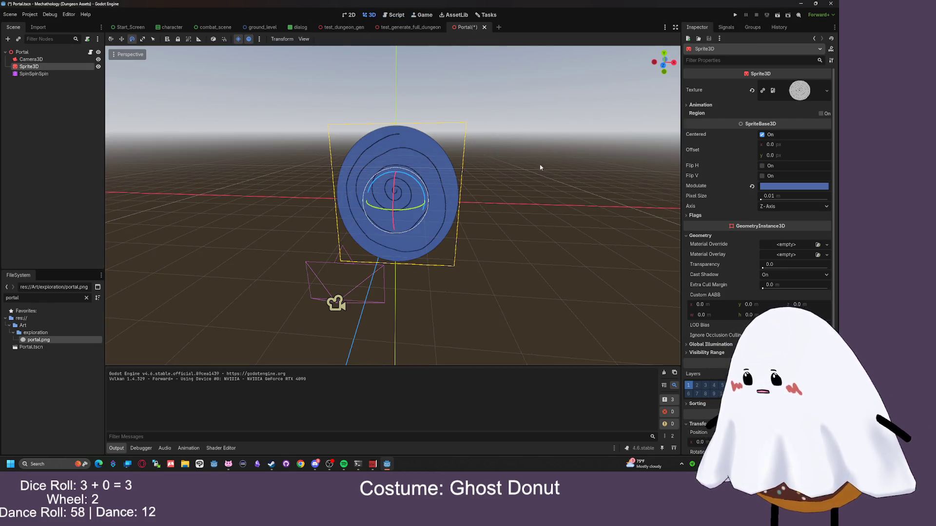
click(794, 186)
Shift the Sprite3D modulate tint to a reddish brown and run the Portal scene to preview it
mouse_move(802, 244)
mouse_down()
mouse_move(807, 232)
mouse_move(795, 242)
mouse_move(755, 237)
mouse_move(774, 263)
mouse_move(776, 226)
mouse_move(811, 219)
mouse_move(754, 229)
mouse_move(812, 247)
mouse_move(783, 248)
mouse_move(766, 227)
mouse_up()
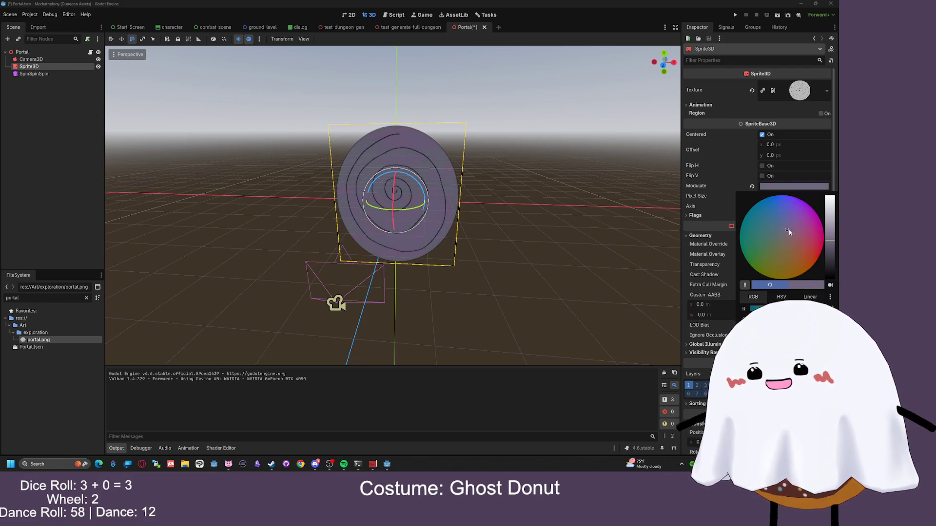
mouse_move(783, 255)
mouse_down()
mouse_move(785, 239)
mouse_move(810, 230)
mouse_move(802, 239)
mouse_move(807, 226)
mouse_move(796, 253)
mouse_up()
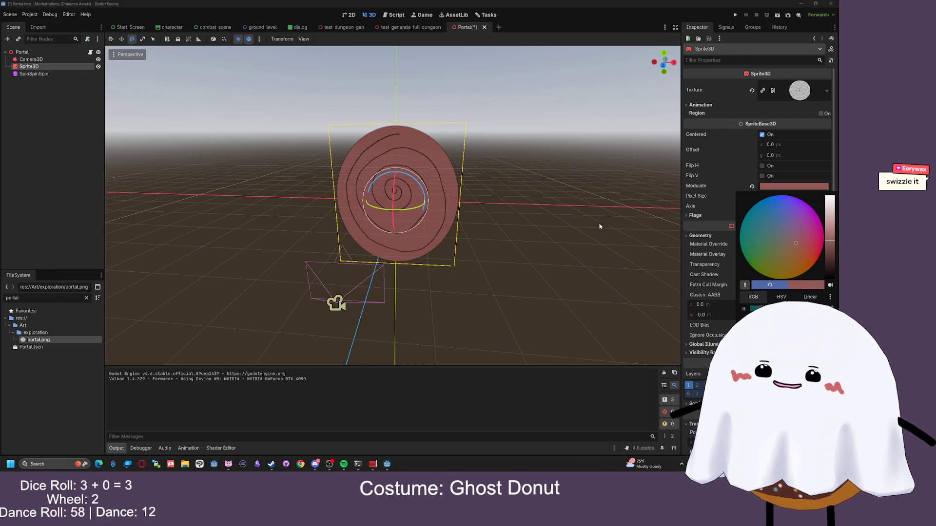
click(777, 19)
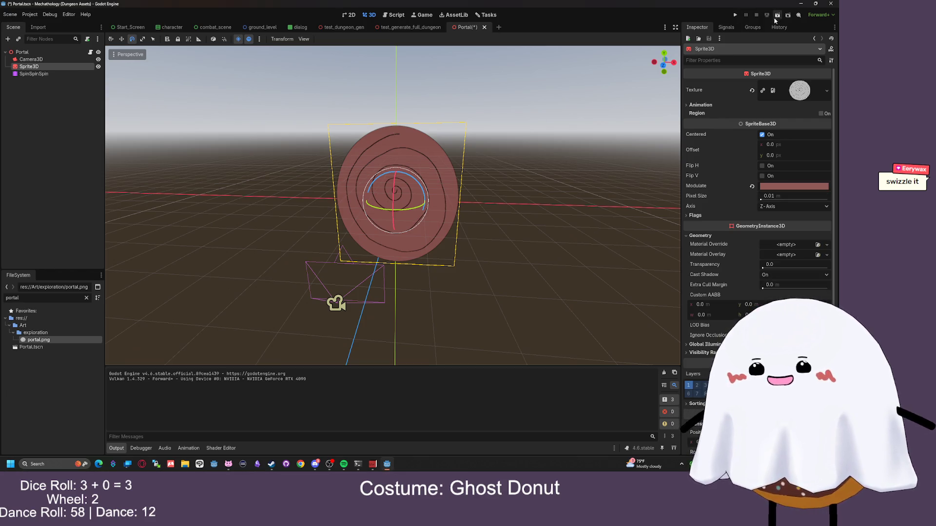
click(778, 14)
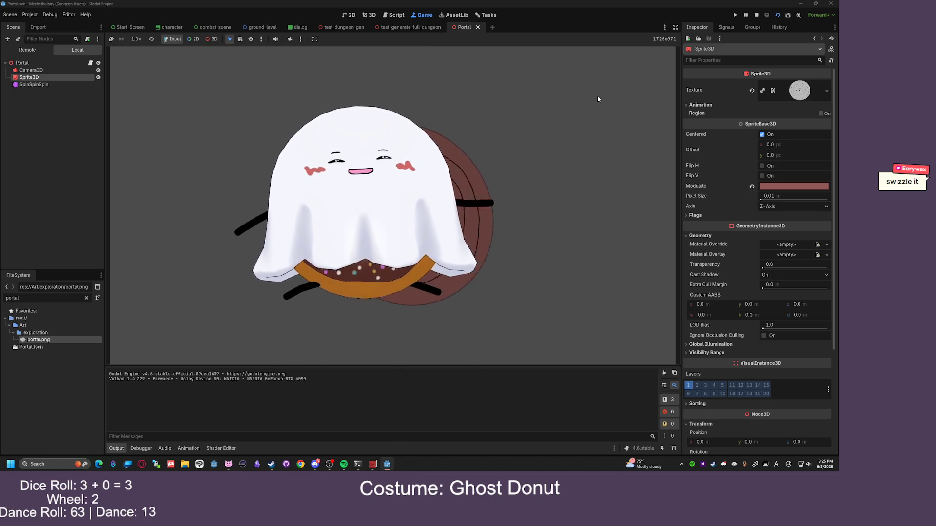
click(757, 15)
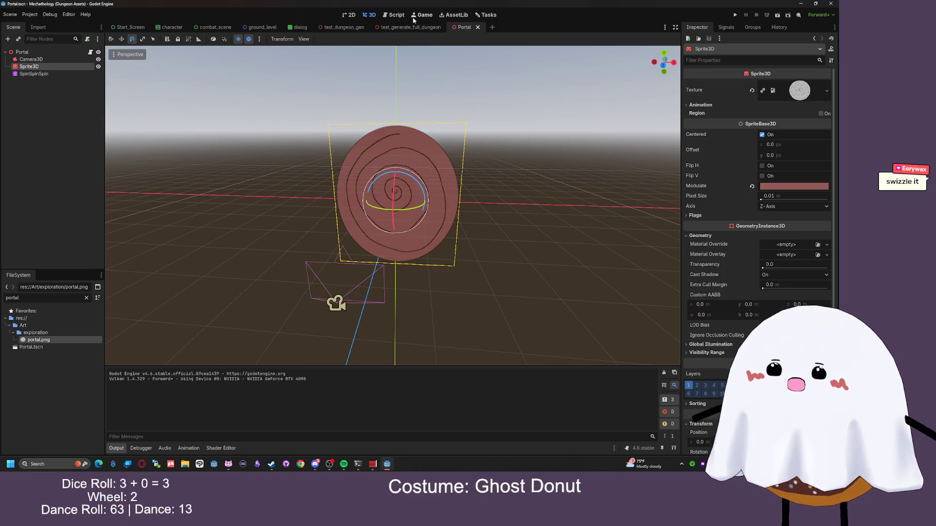
Switch to the test_generate_full_dungeon scene
click(399, 28)
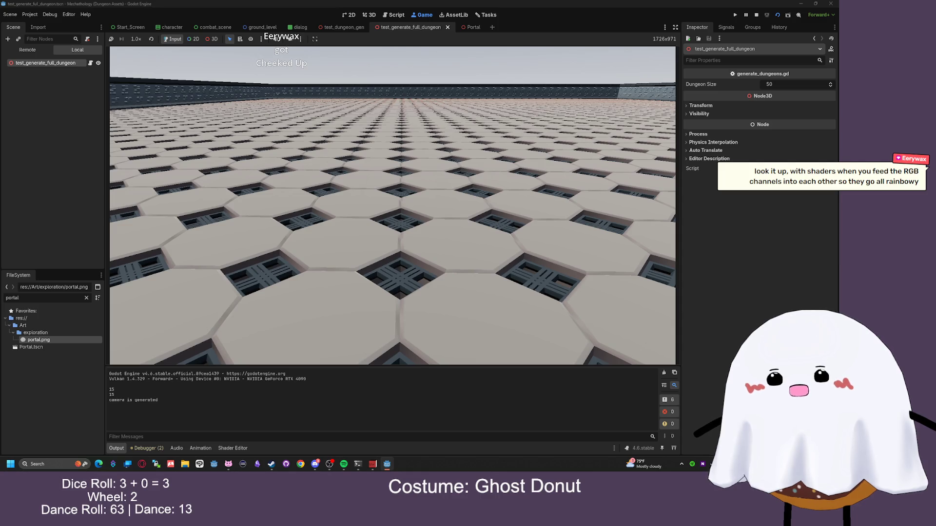
Search Google for 'swizzle godot' and read the Reddit thread and GitHub proposal #727
key(alt+Tab)
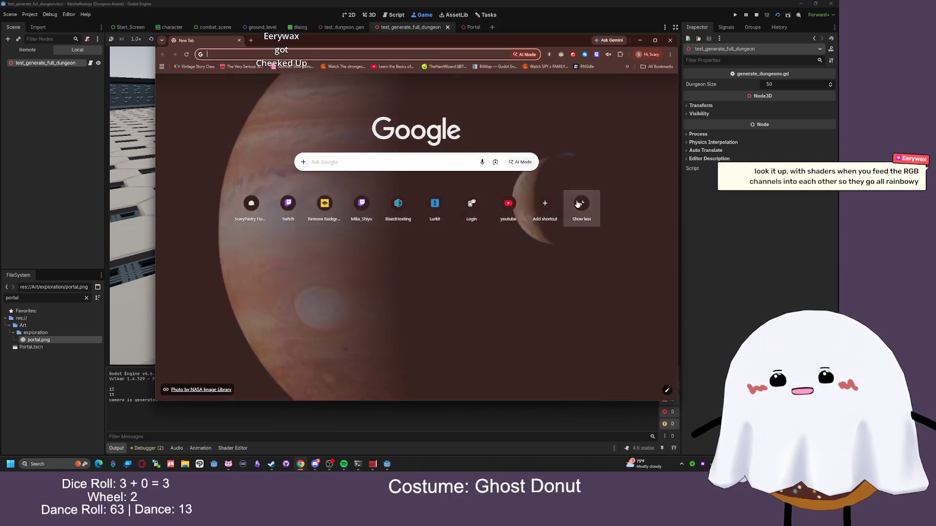
text(swiz)
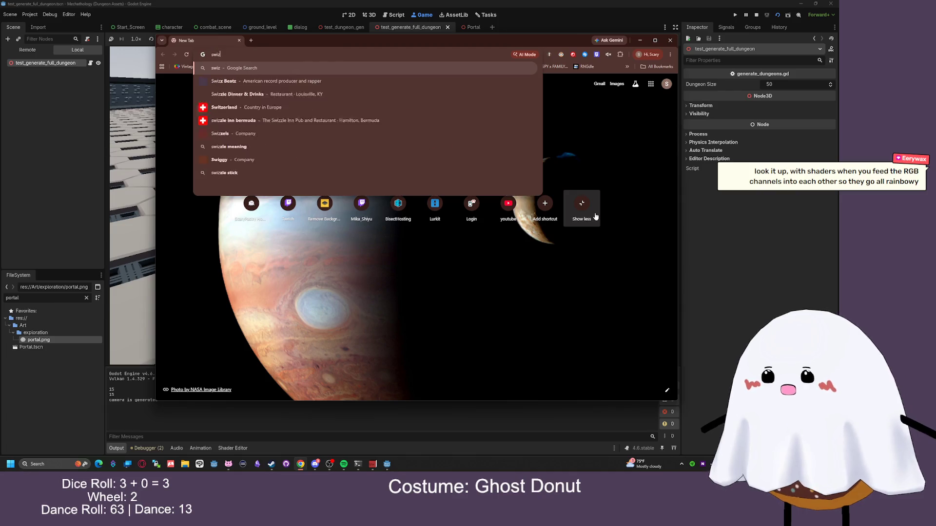
text(zle godot)
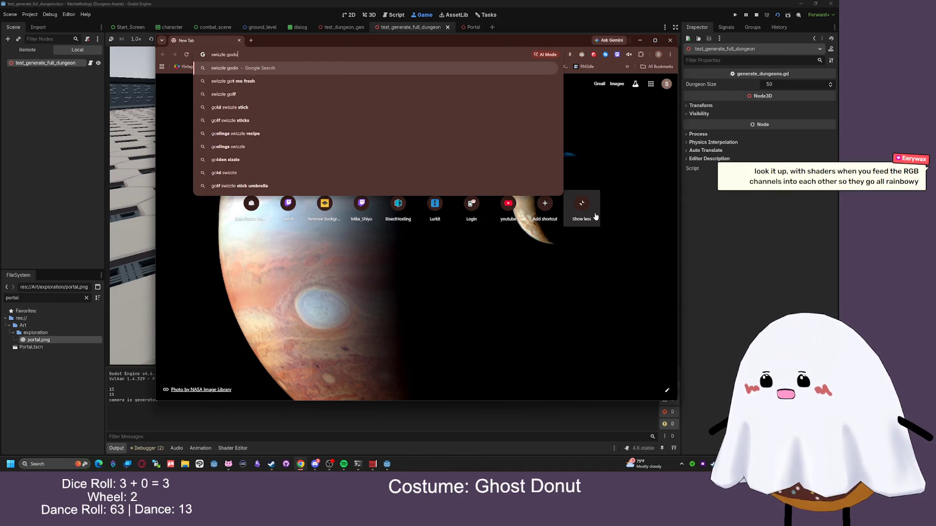
key(Return)
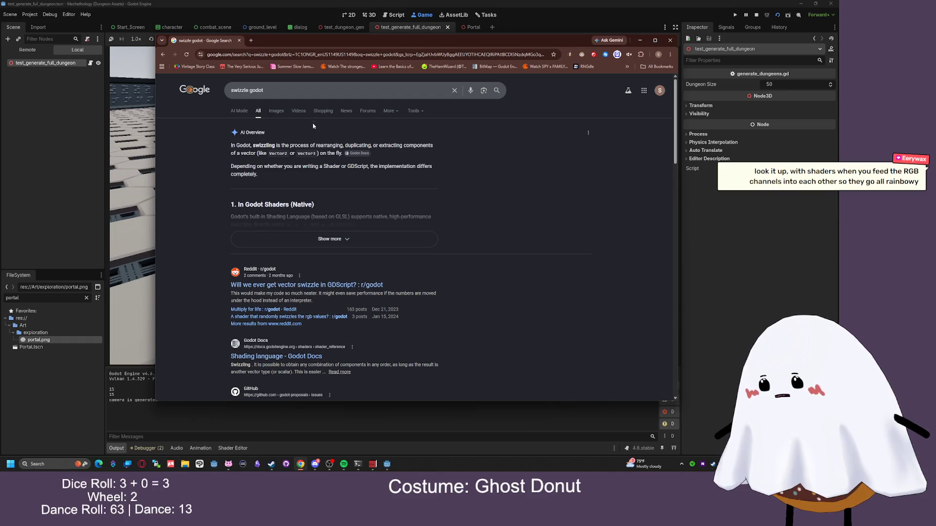
click(299, 285)
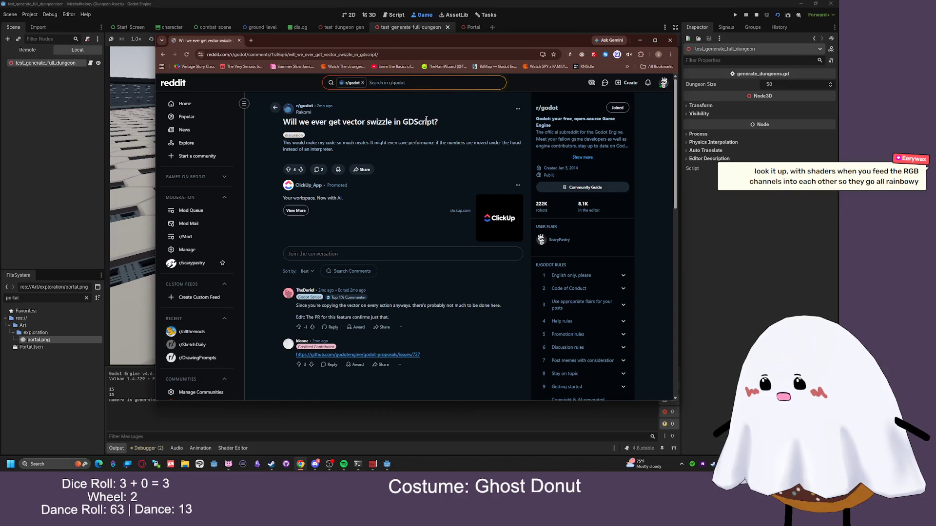
scroll(336, 191, down, 1)
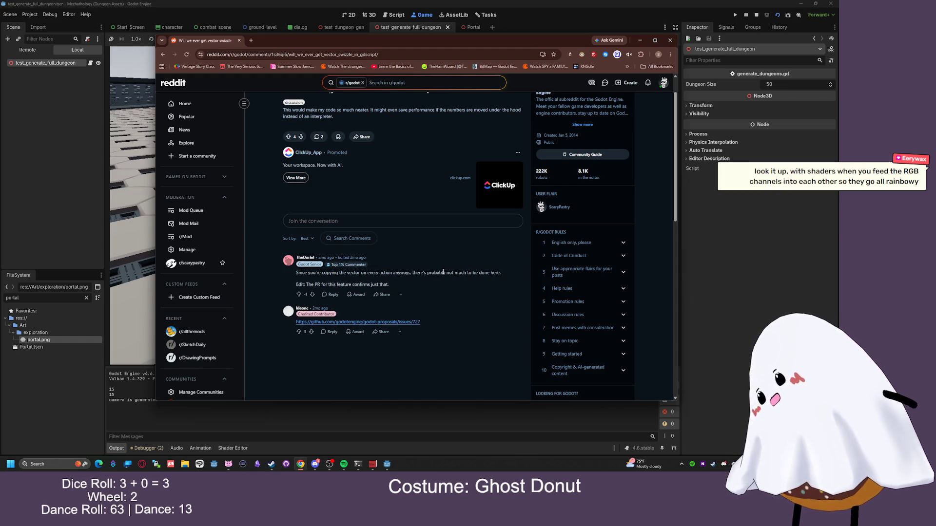
click(413, 322)
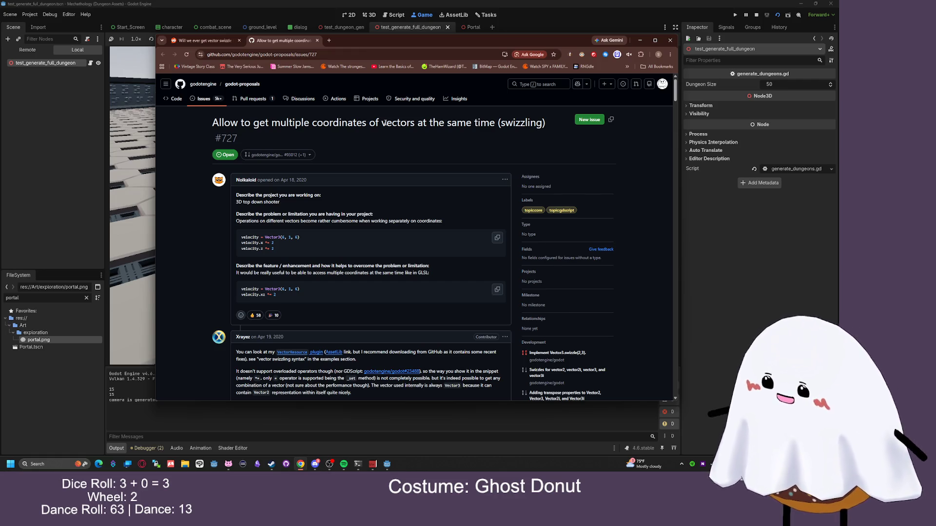
Search Google for 'godot shaders' and open the Godot Shaders website
click(387, 55)
text(god)
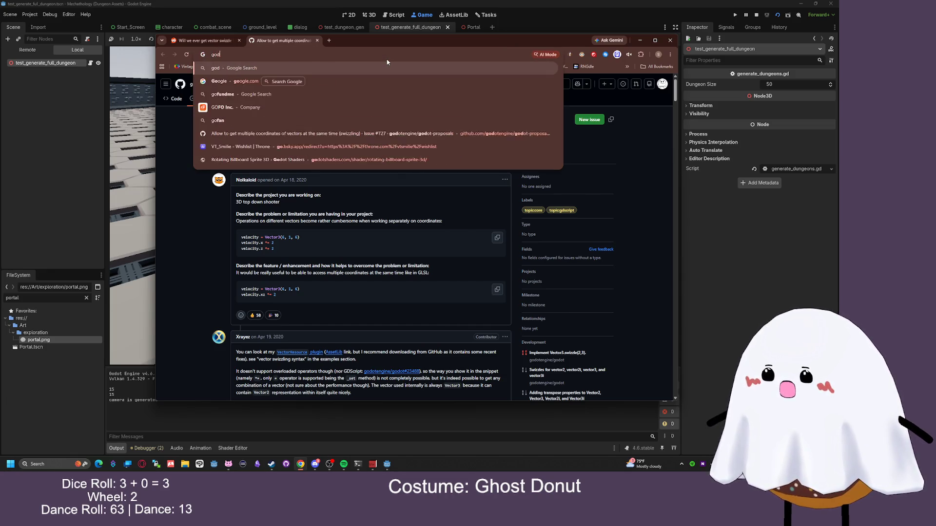
text(ot shaders)
key(Return)
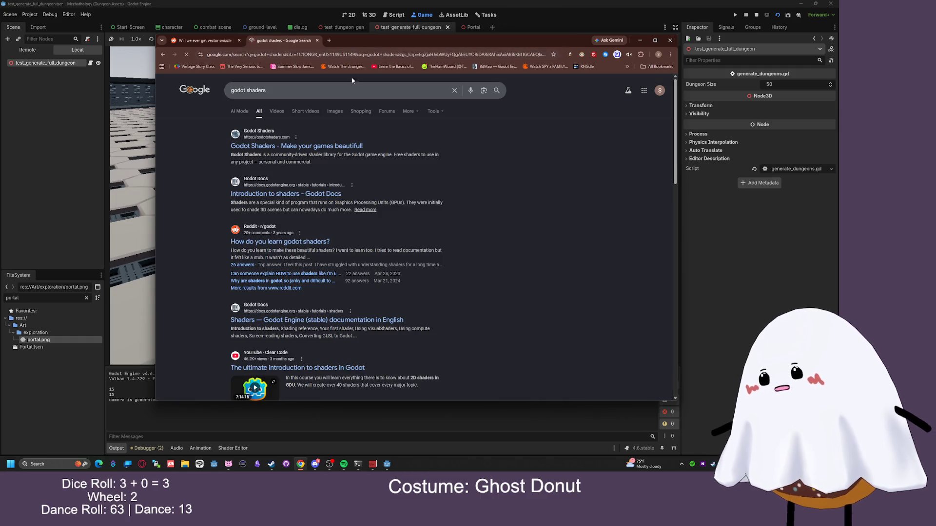
click(354, 145)
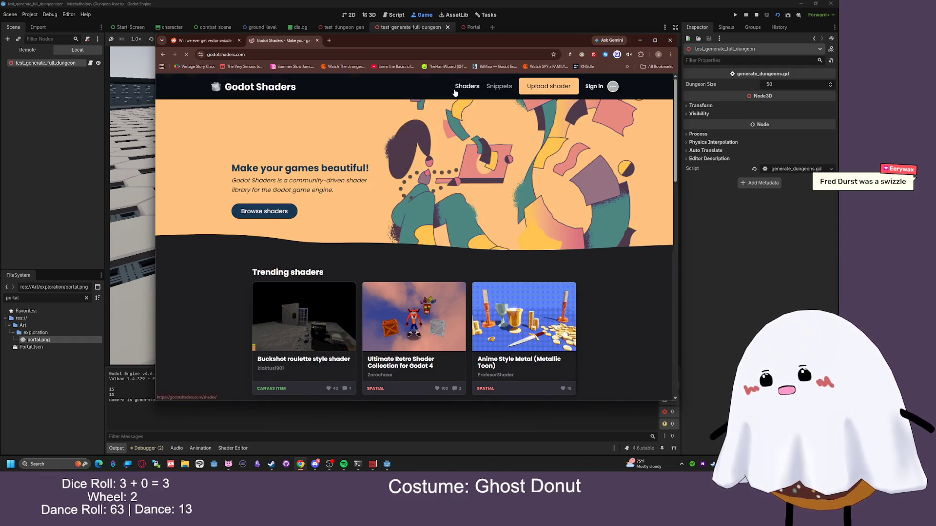
Search the full shader library for 'swizzle', then clear the search box
click(455, 92)
click(366, 156)
text(swizzle)
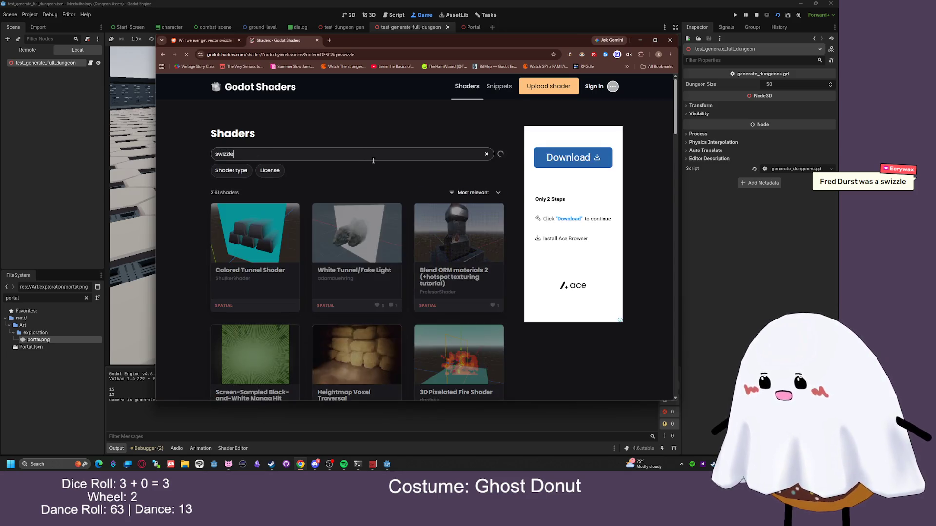
double_click(235, 154)
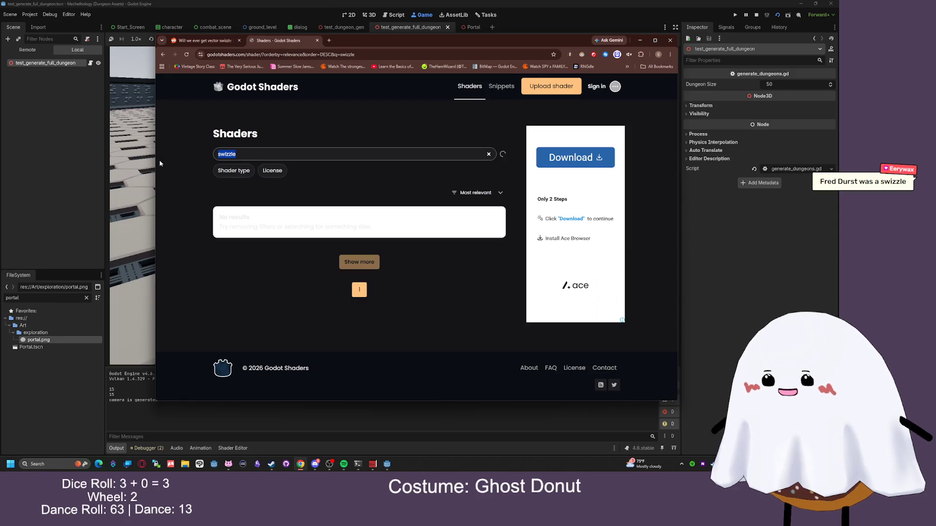
key(BackSpace)
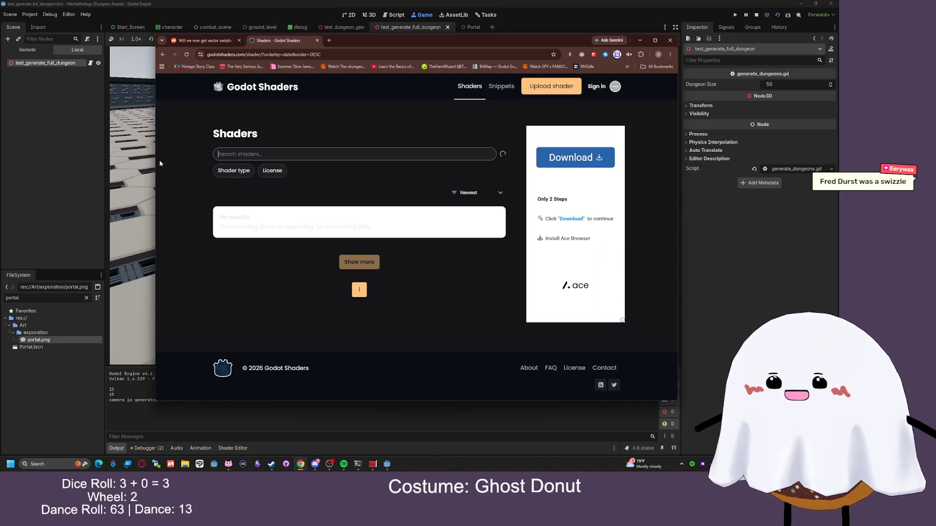
text(fred durst)
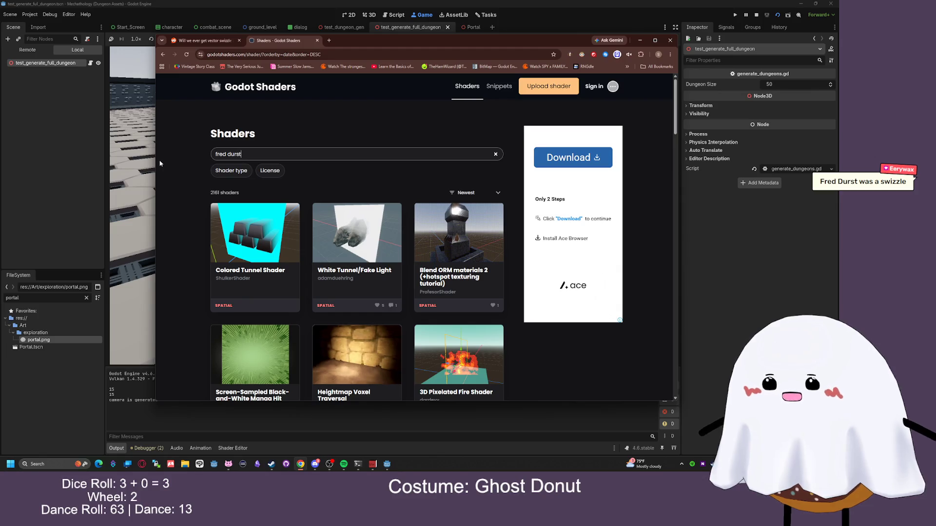
key(BackSpace)
key(BackSpace)
key(BackSpace)
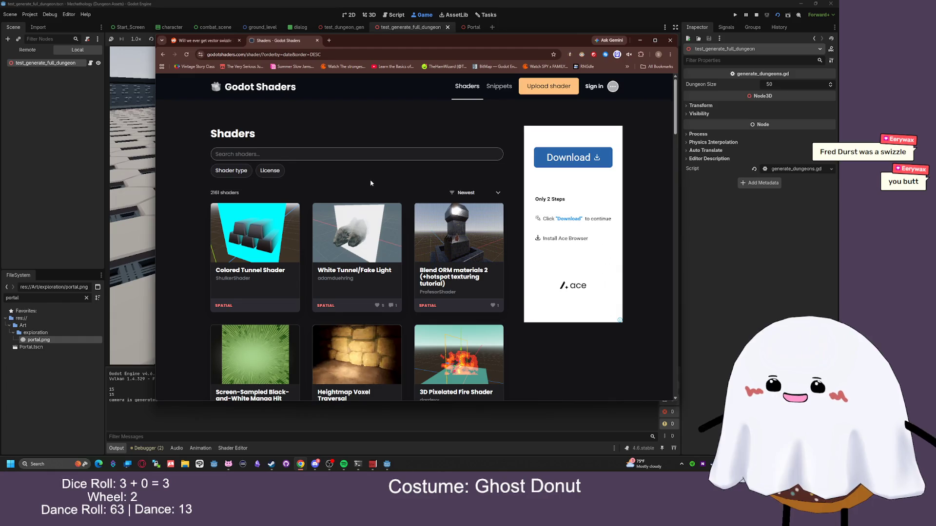
View the manga hit impact and Heightmap Voxel Traversal shaders, returning to the listing
scroll(397, 242, down, 2)
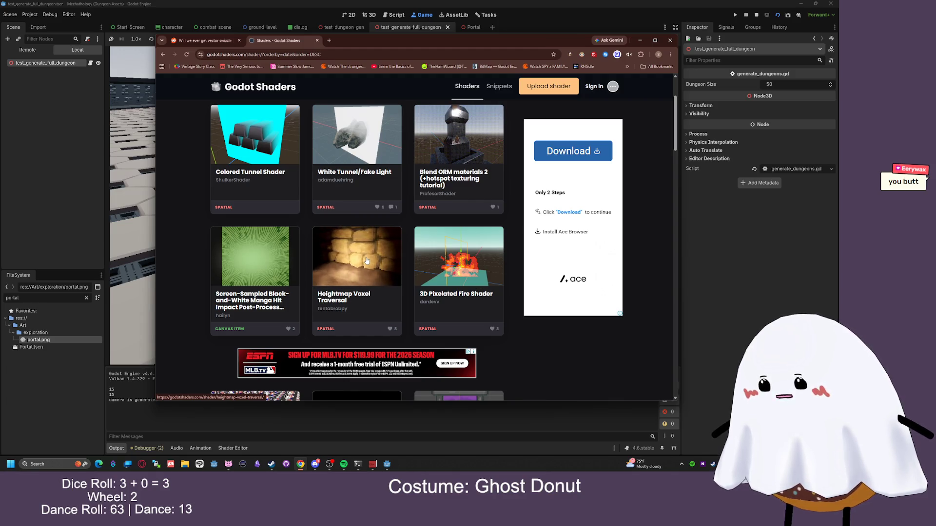
click(261, 257)
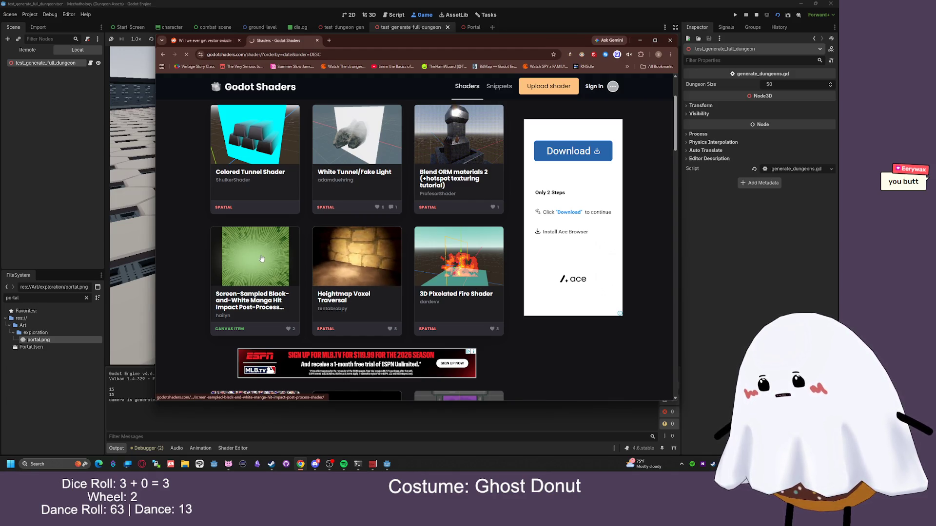
scroll(297, 219, down, 10)
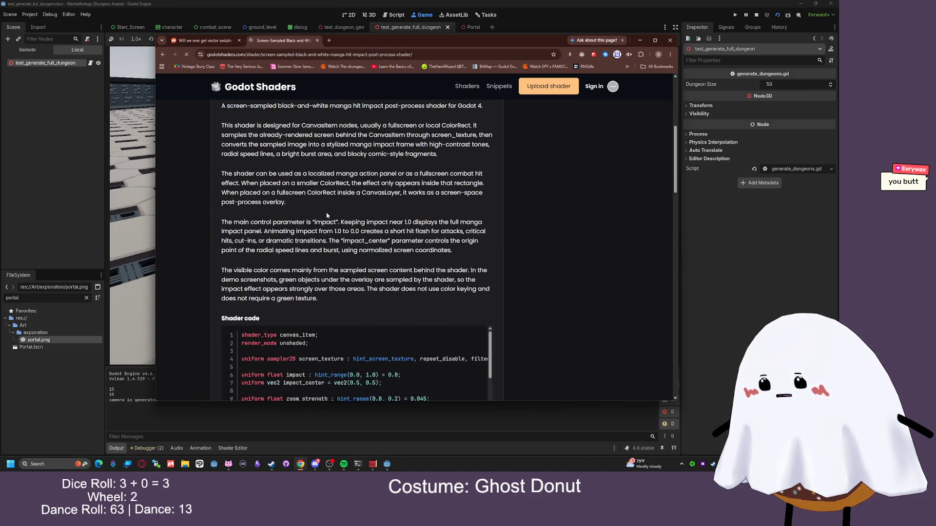
scroll(298, 209, up, 10)
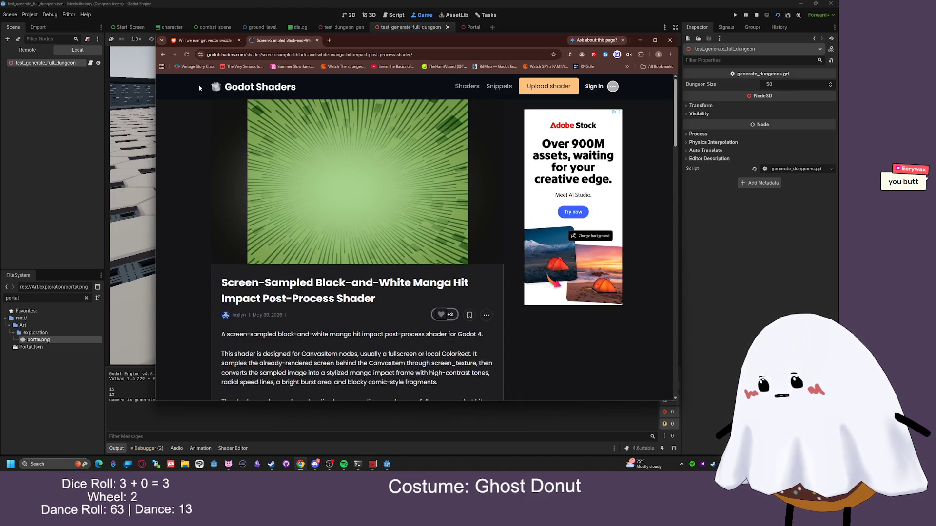
click(162, 56)
click(375, 209)
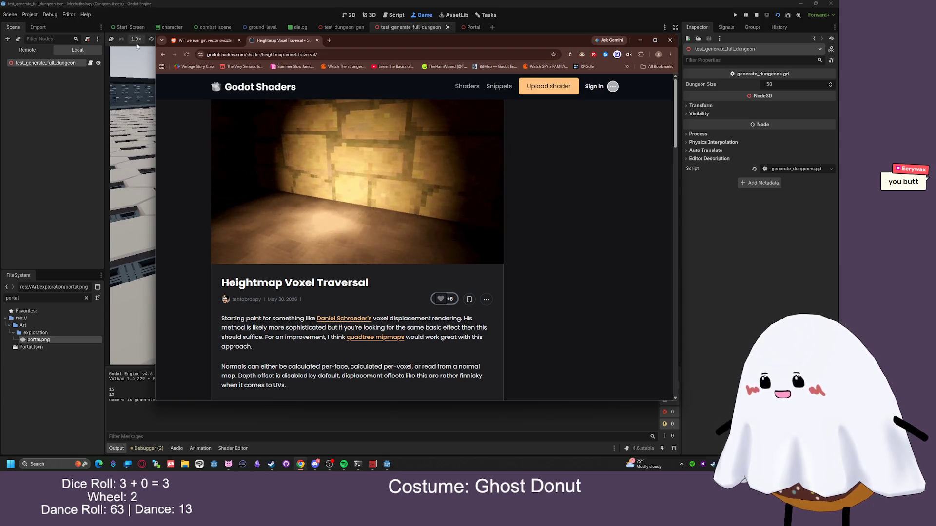
key(alt+Left)
scroll(430, 203, down, 5)
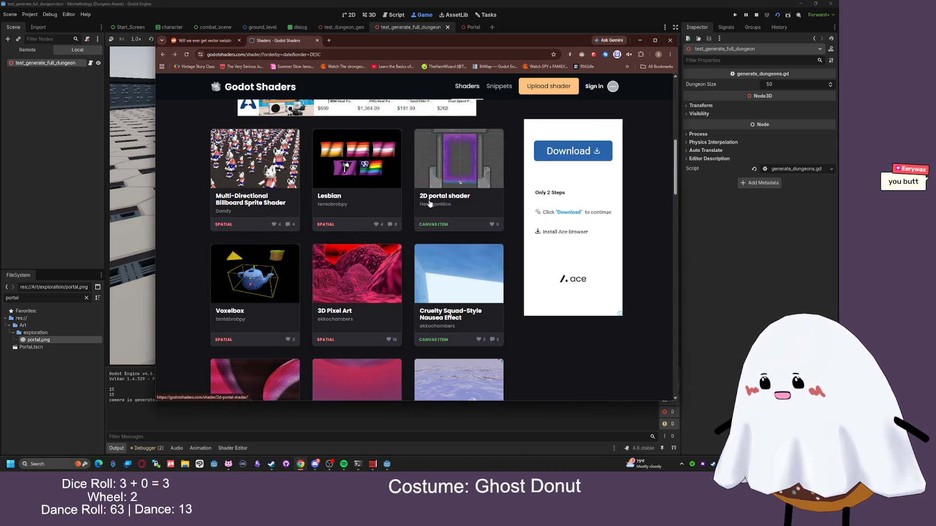
View the Voxelbox and Surreal 90s CGI Surfaces shaders, then open the Pixelated Portal shader
click(281, 279)
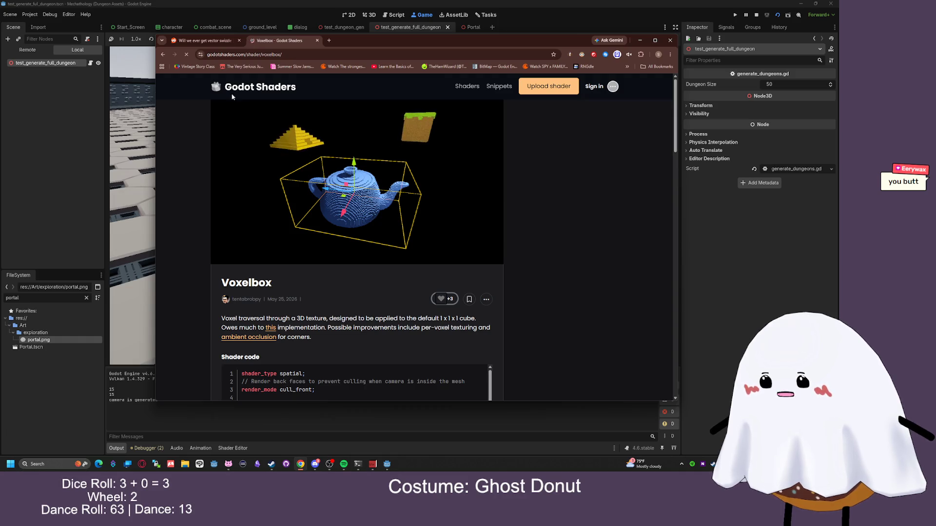
key(alt+Left)
scroll(363, 204, down, 5)
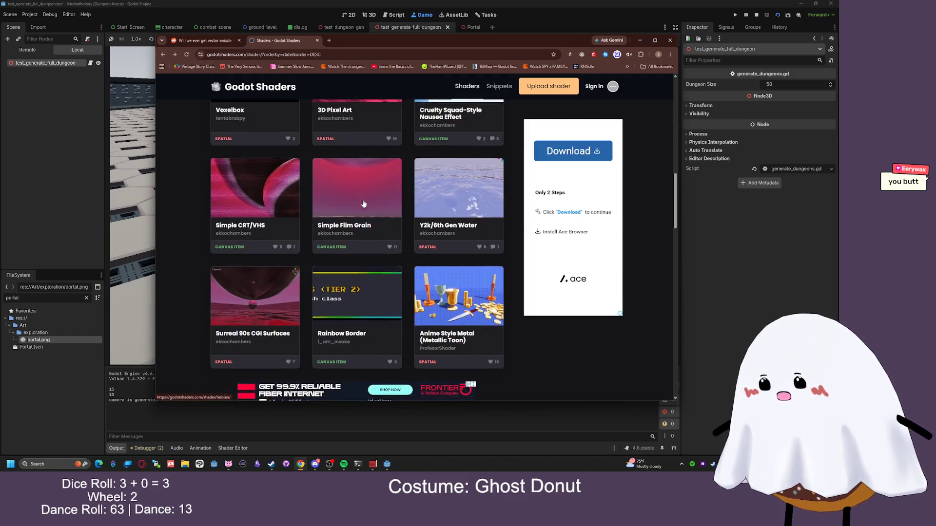
scroll(363, 204, down, 4)
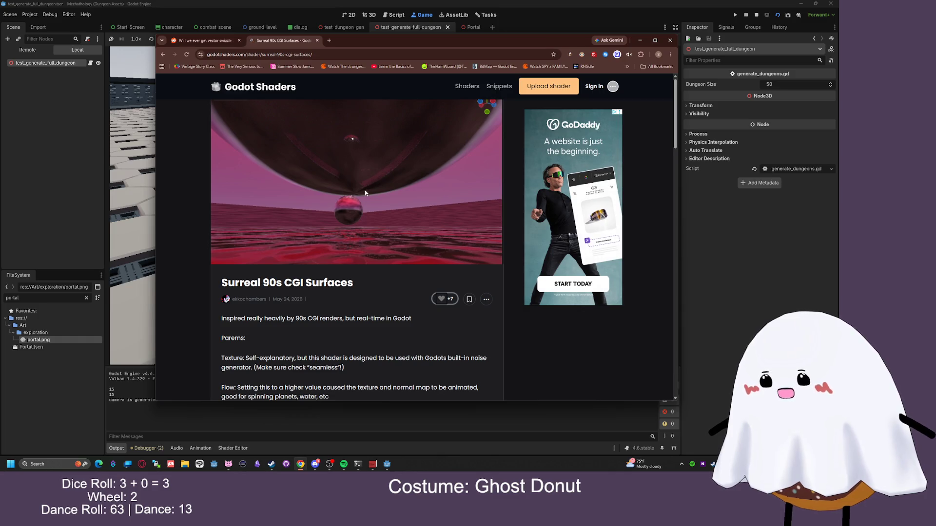
click(165, 55)
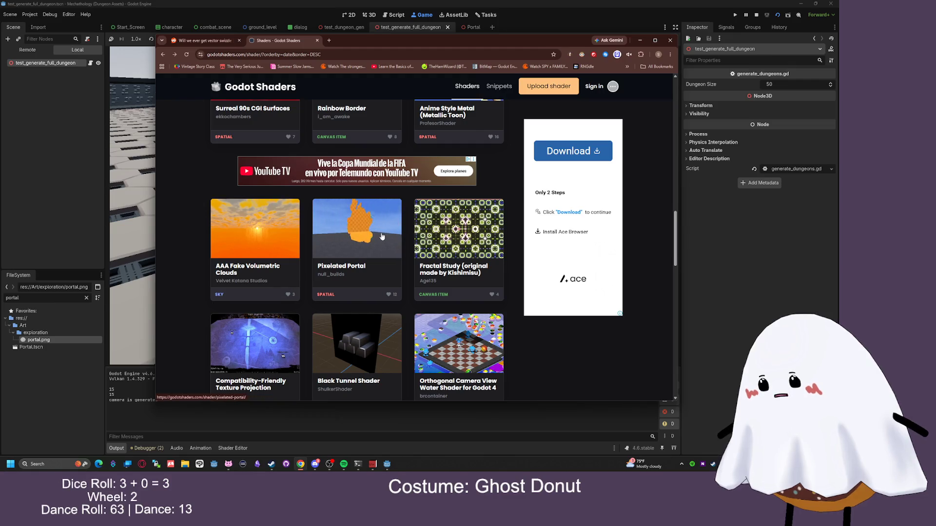
click(381, 237)
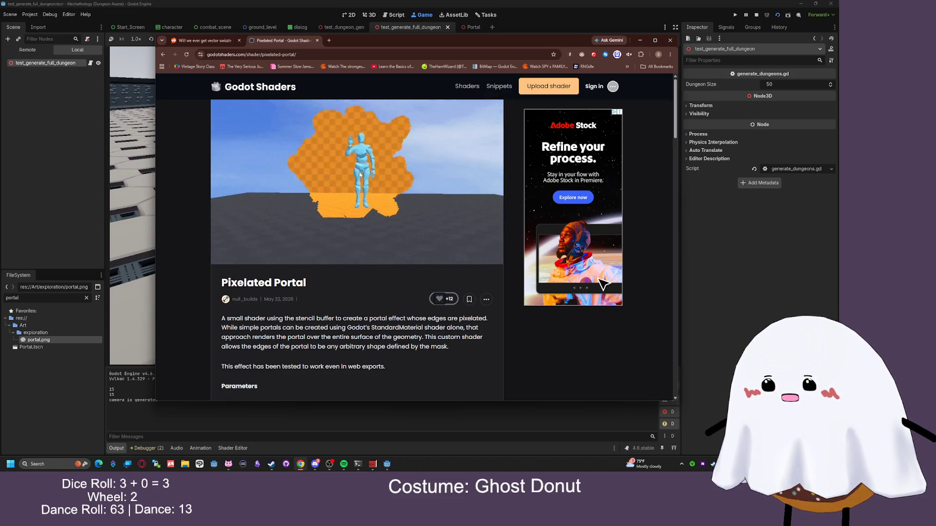
Bookmark the Pixelated Portal page and return to the shader listing
drag(234, 54, 177, 66)
scroll(366, 155, down, 4)
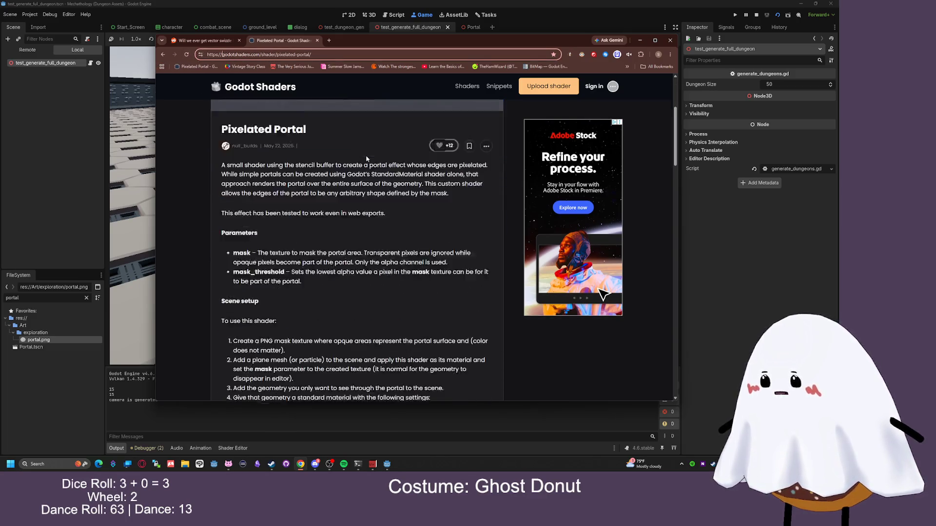
scroll(363, 157, down, 2)
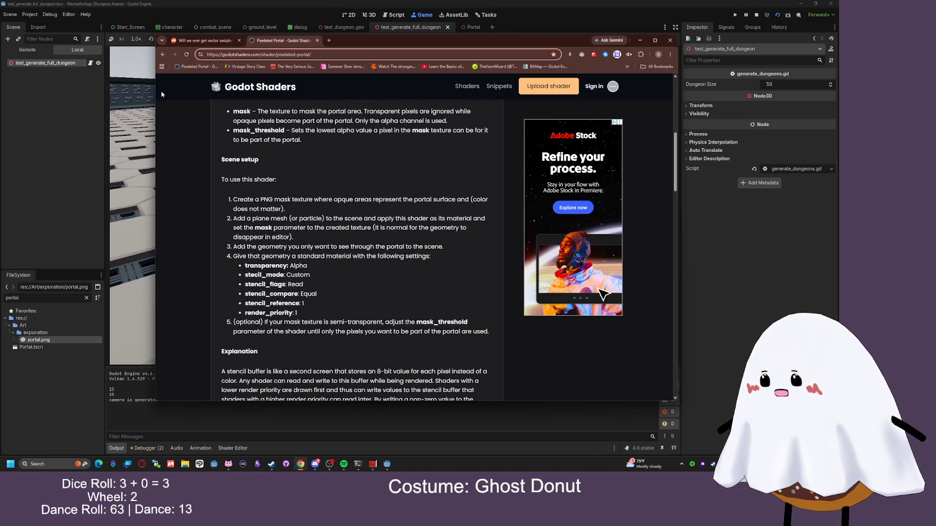
click(163, 54)
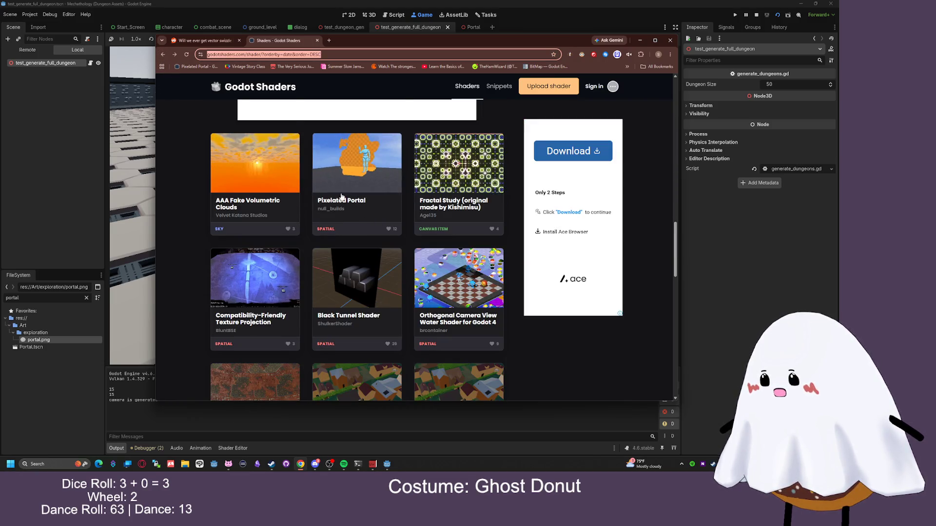
Open the Wobble animation shader and scroll through its code and Live Preview
scroll(344, 214, down, 1)
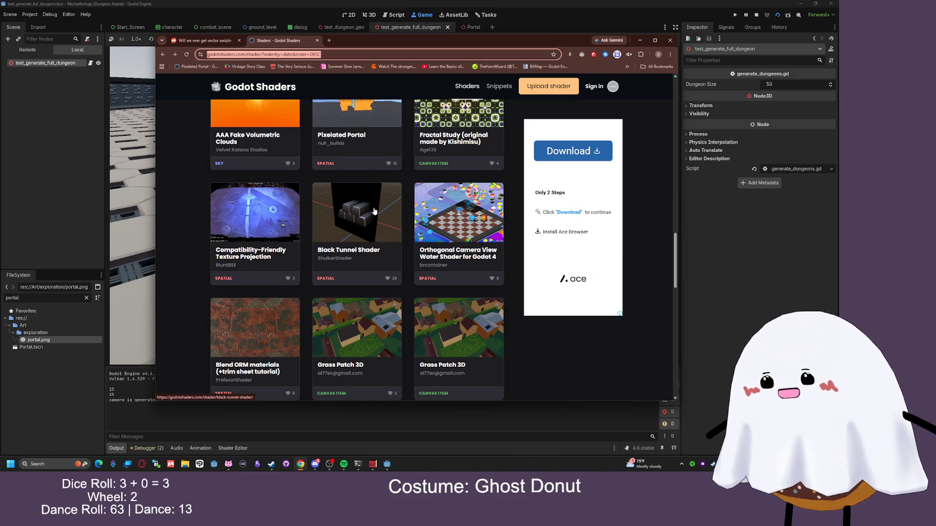
scroll(374, 211, down, 5)
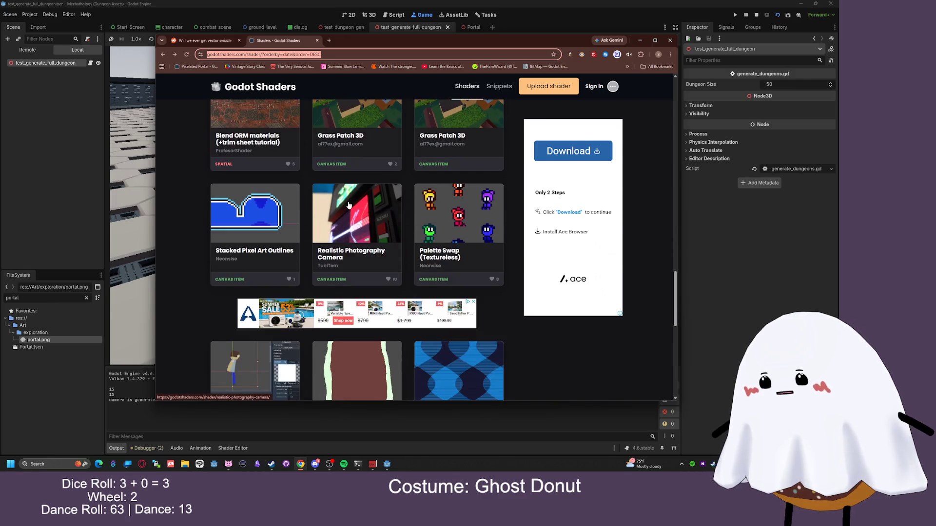
scroll(349, 206, down, 3)
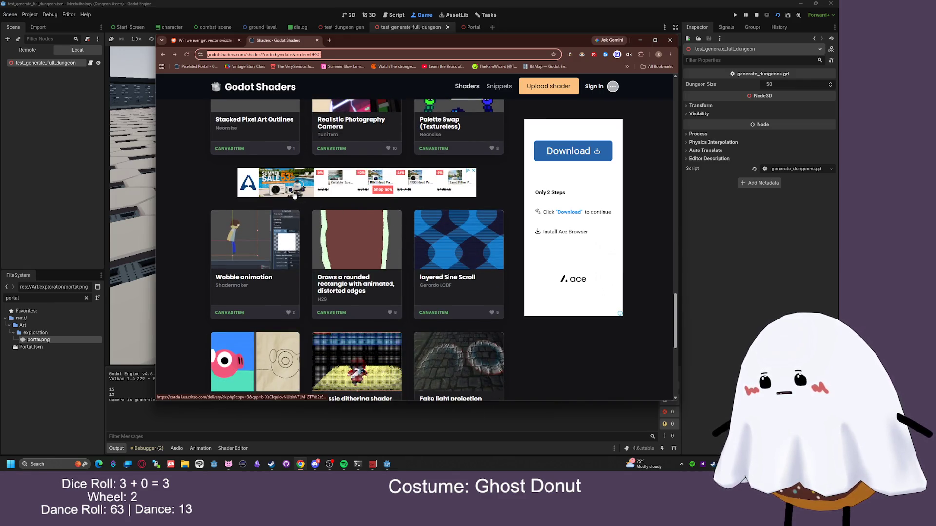
click(238, 244)
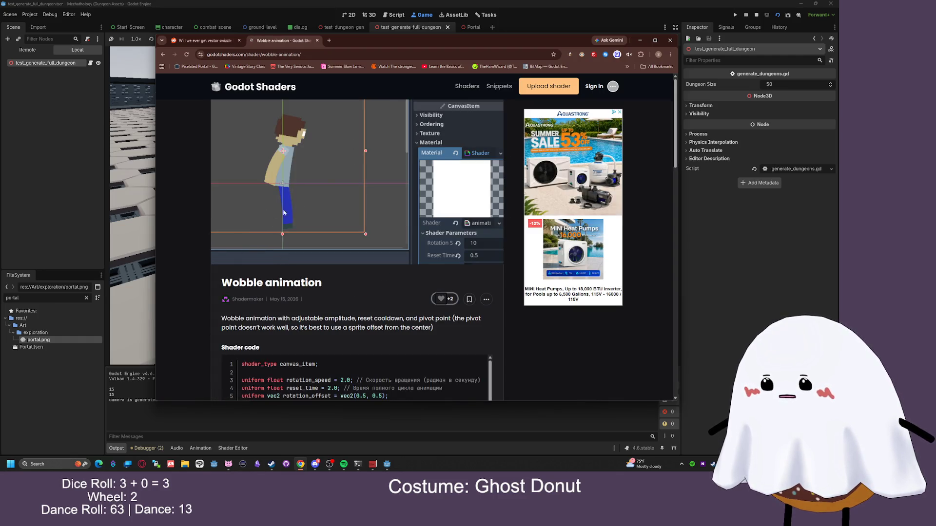
scroll(289, 219, down, 1)
scroll(288, 218, down, 15)
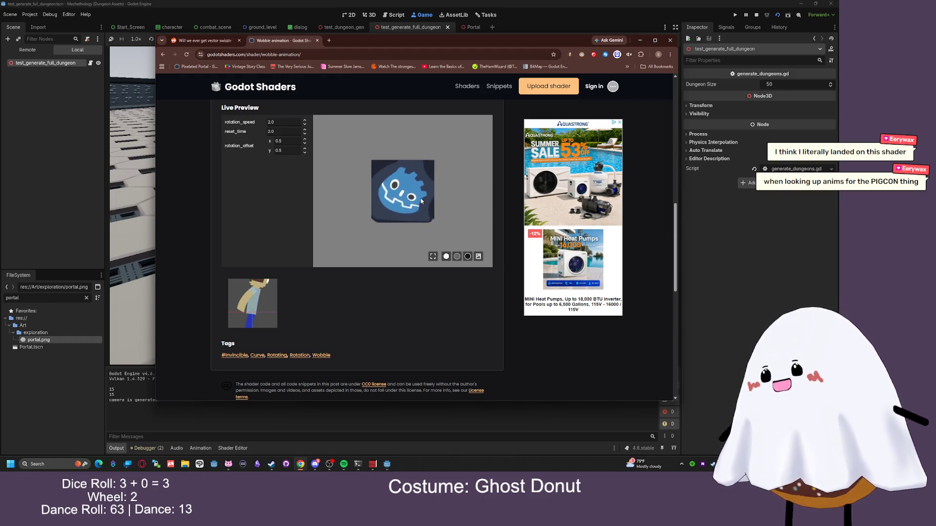
click(330, 41)
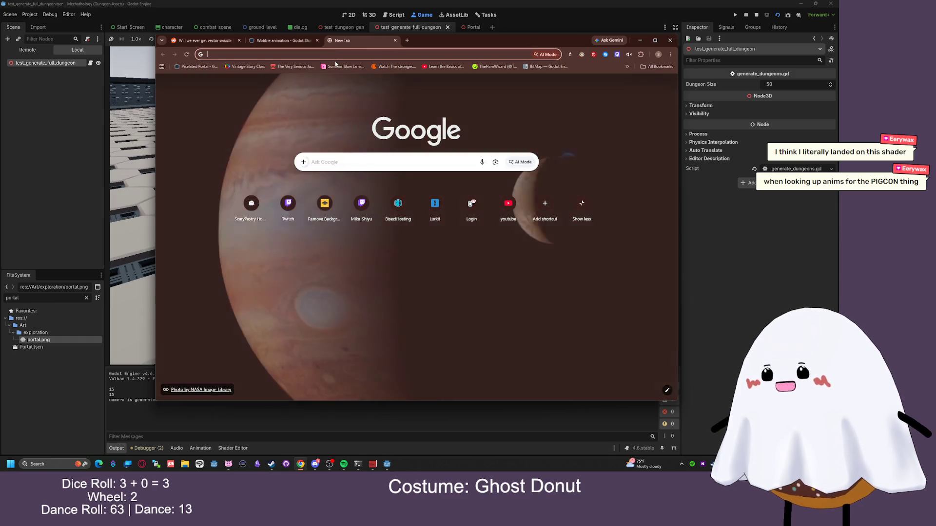
Glance at the Summer Slow Jams bookmark page, close it, and go to shader page 2
click(342, 66)
scroll(309, 145, down, 1)
scroll(390, 147, up, 1)
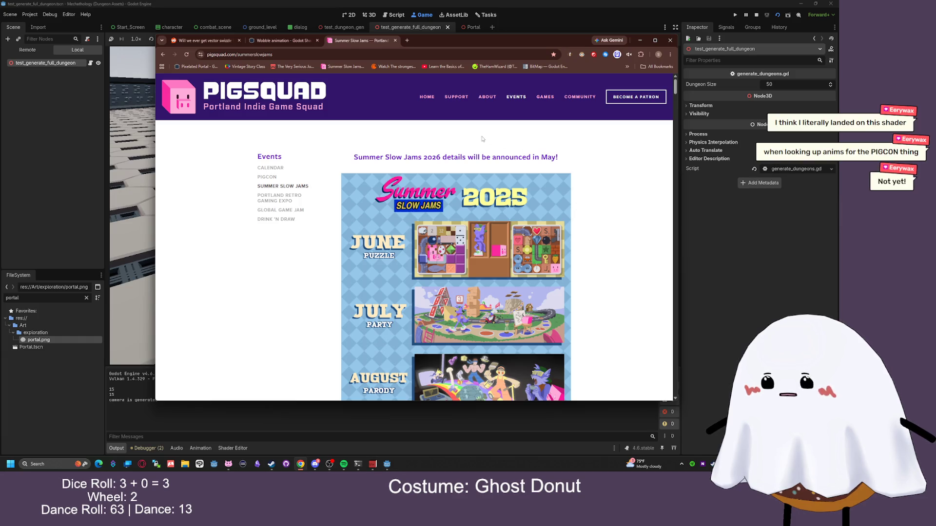
click(396, 41)
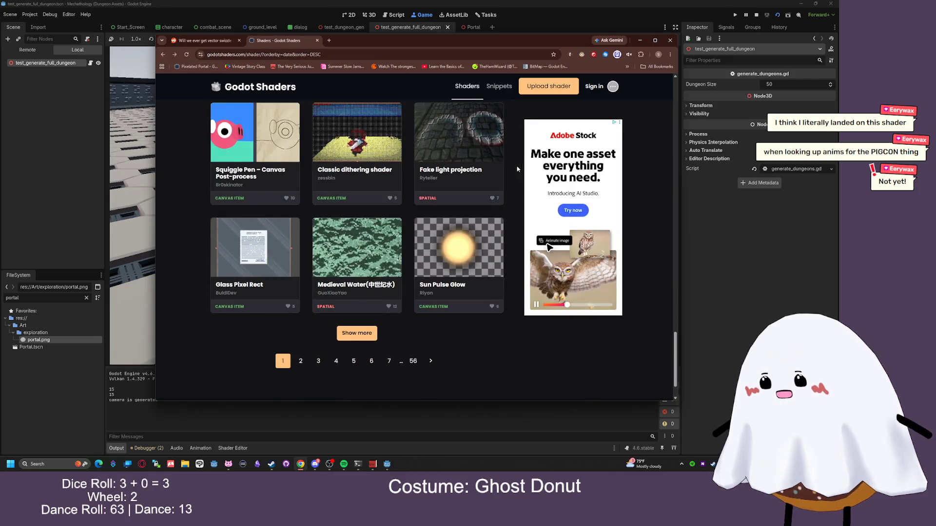
click(300, 361)
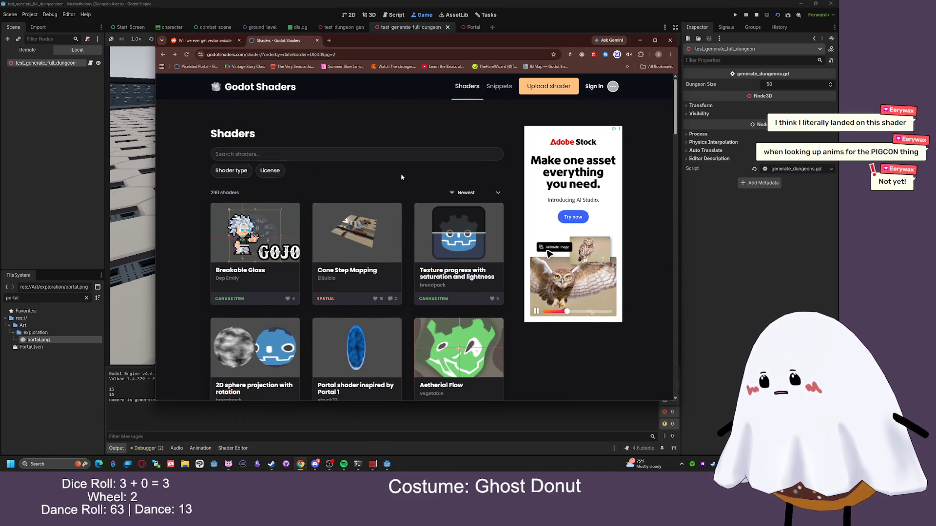
Scroll down page 2 of the shader list and open the 3D Lightning shader
scroll(301, 210, down, 1)
scroll(288, 217, down, 2)
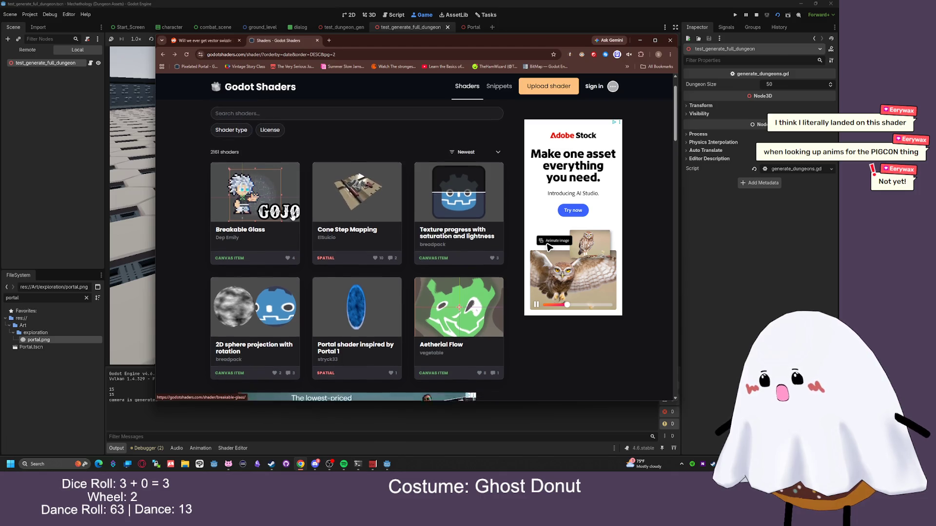
scroll(431, 242, down, 6)
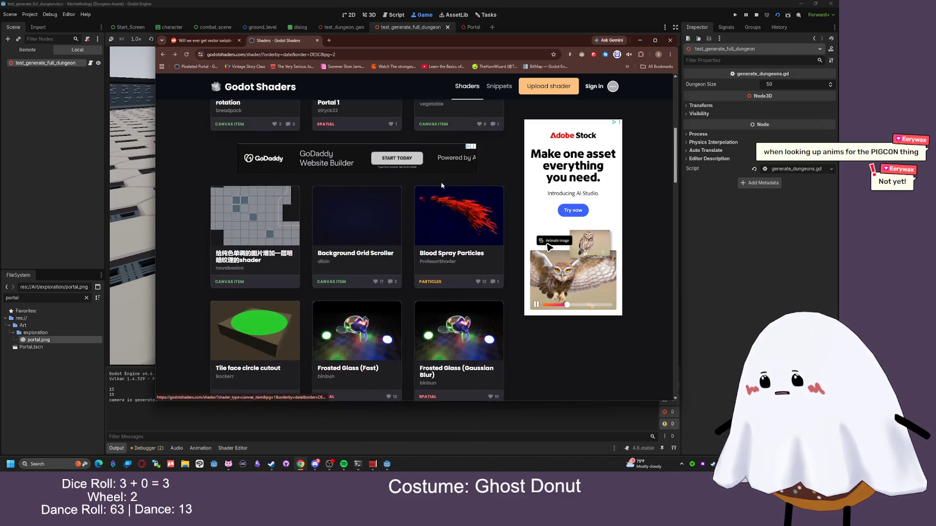
scroll(492, 211, down, 5)
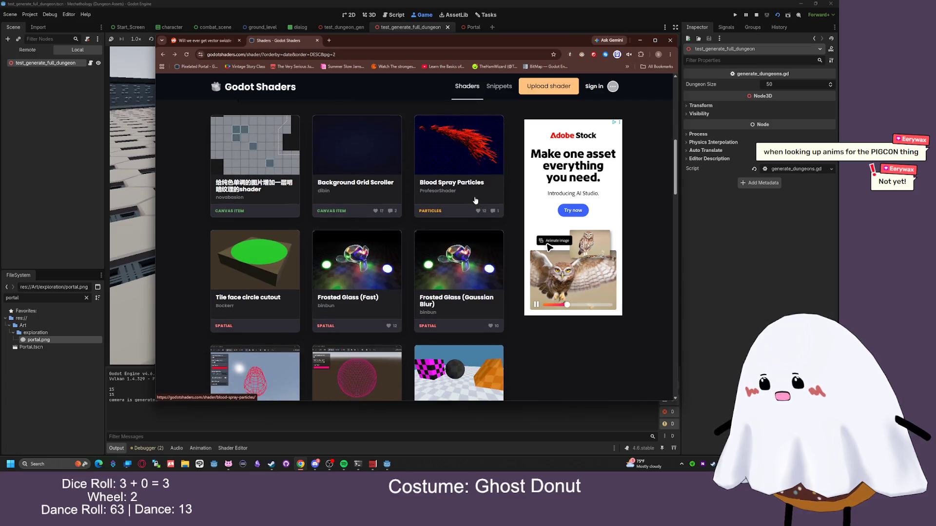
scroll(382, 188, down, 4)
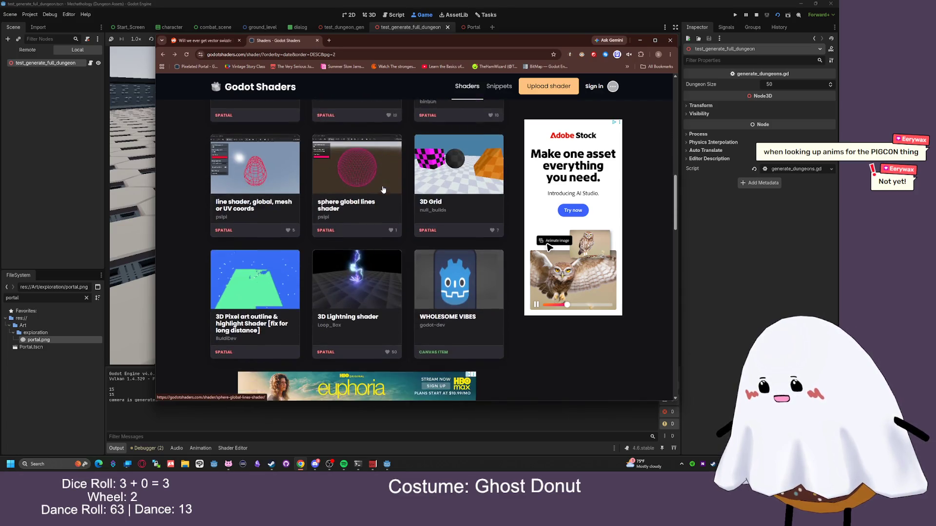
click(358, 268)
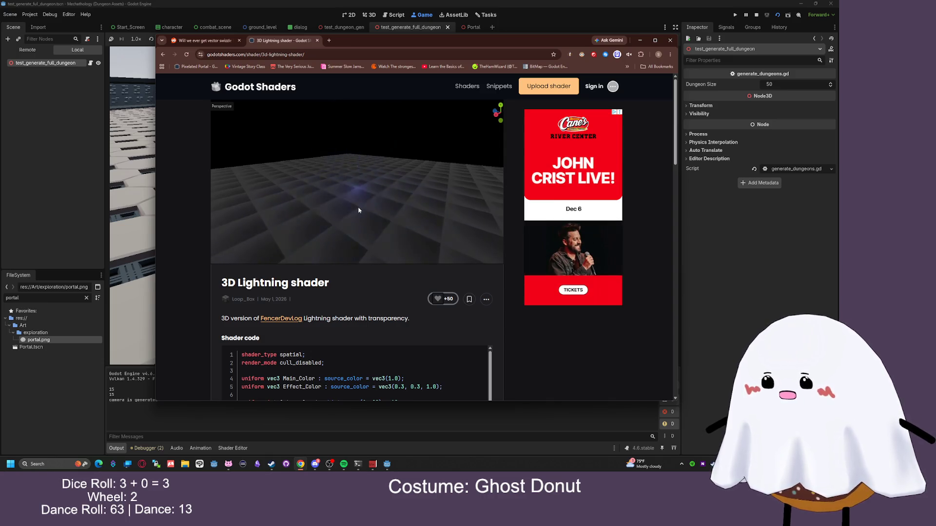
Scroll through the 3D Lightning shader's code, Live Preview and related shaders
scroll(359, 210, down, 2)
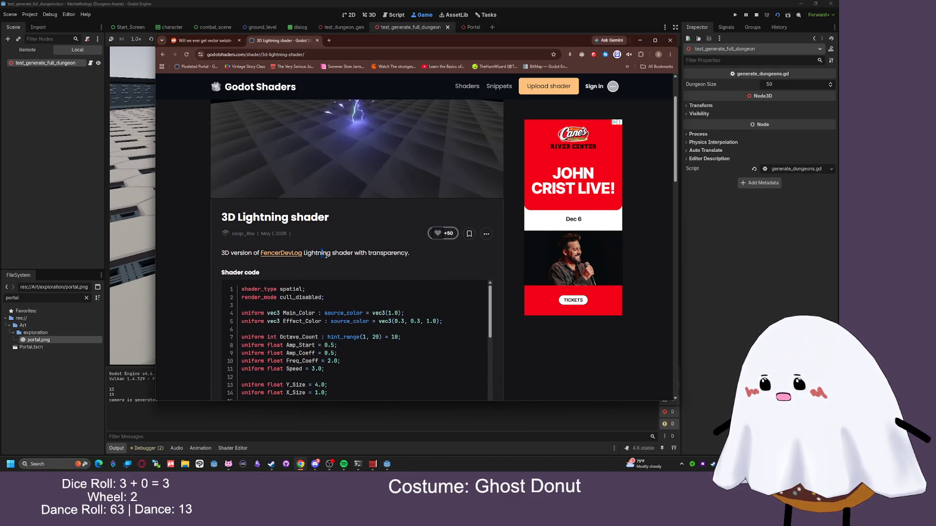
scroll(381, 253, down, 4)
scroll(292, 223, down, 6)
scroll(293, 222, down, 3)
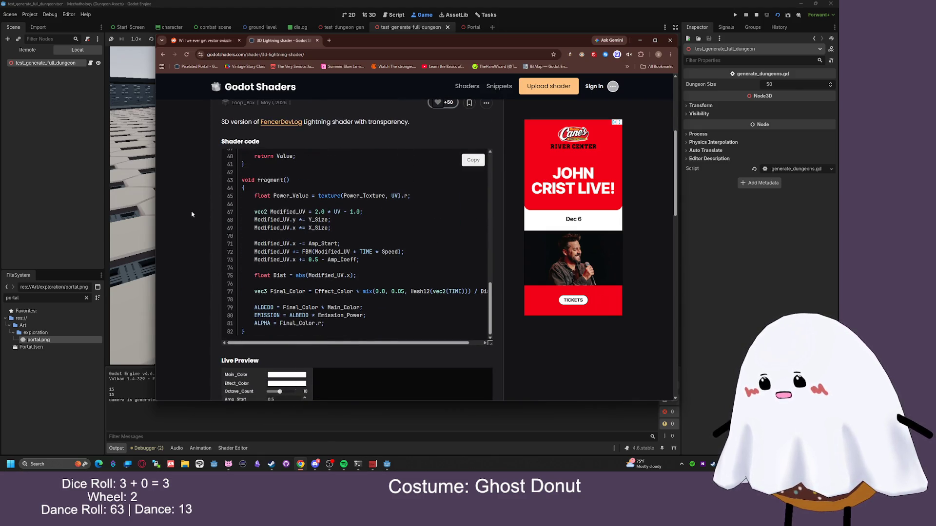
scroll(200, 217, down, 5)
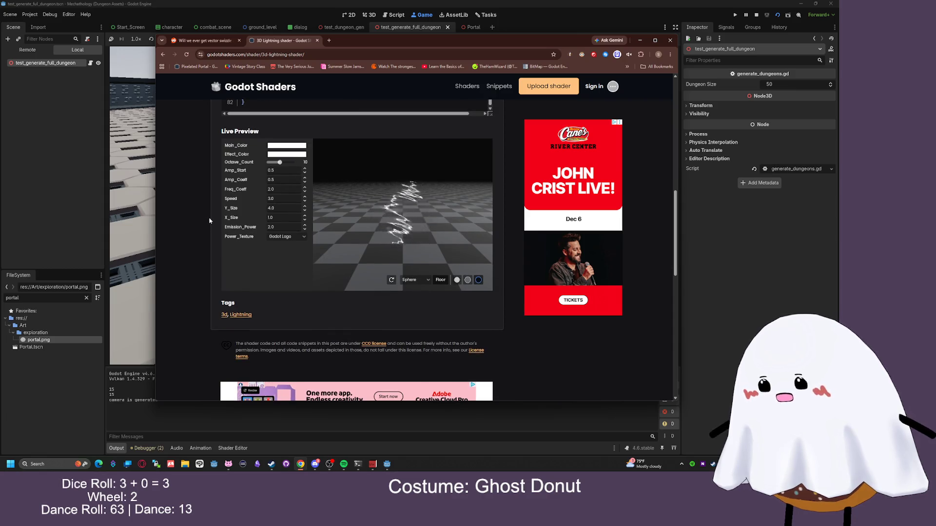
scroll(209, 221, down, 6)
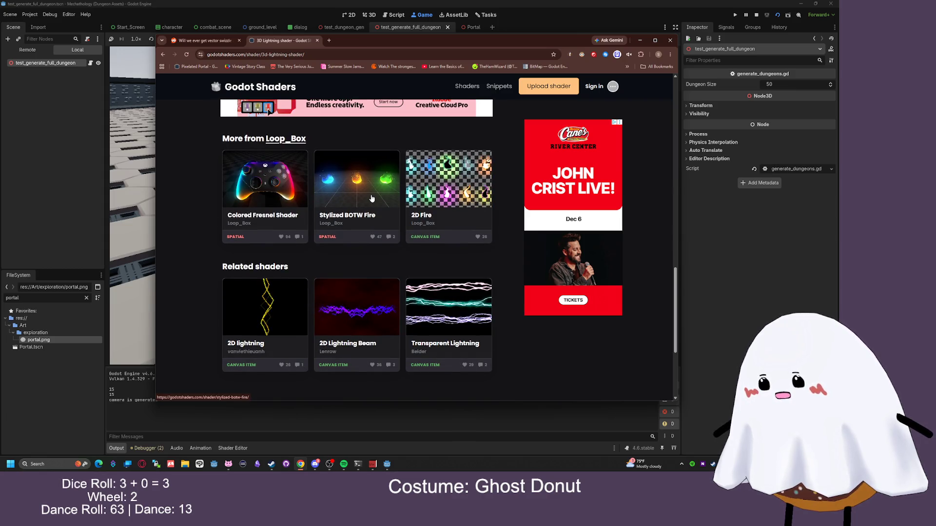
scroll(466, 187, down, 2)
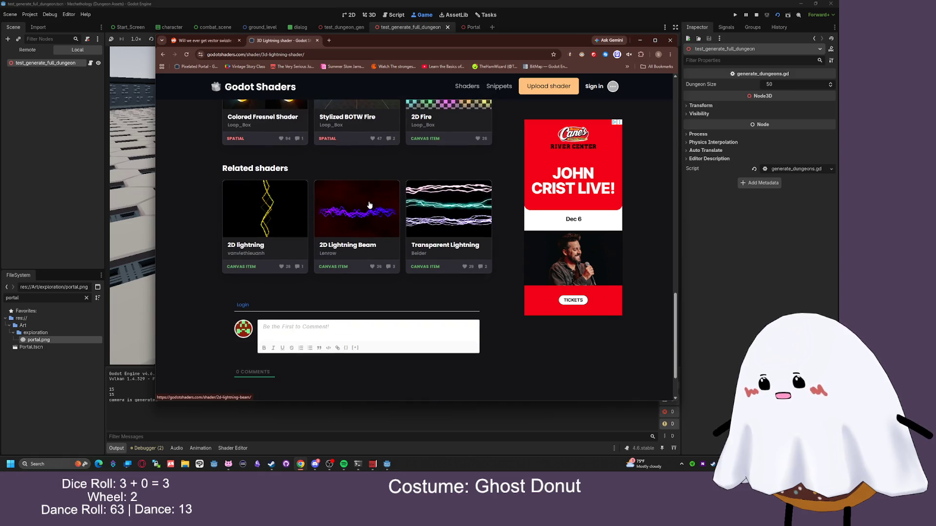
scroll(317, 201, up, 3)
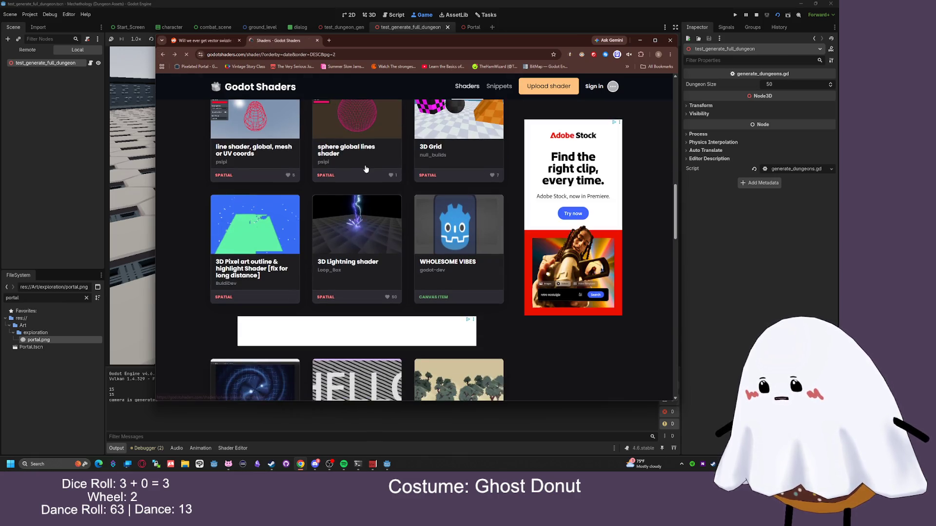
Browse the rest of page 2 and move to page 3 of the shader list
scroll(431, 179, down, 5)
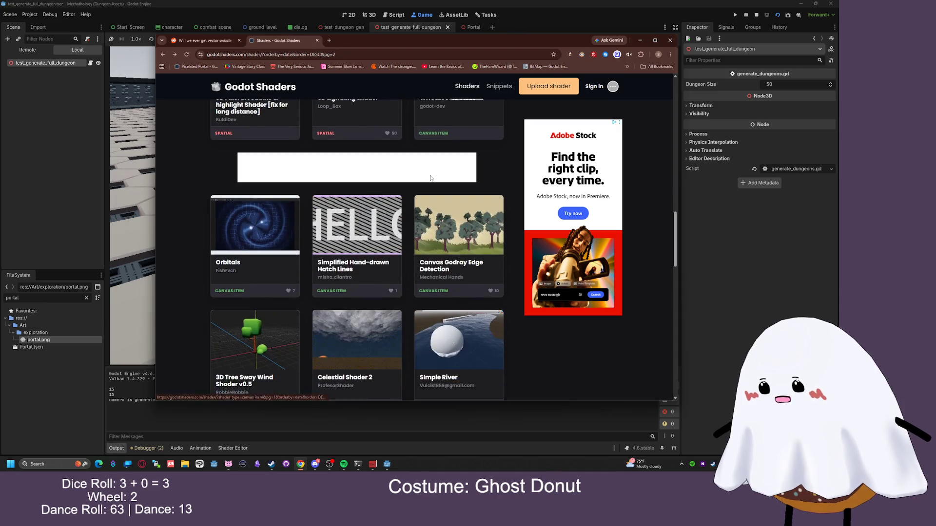
scroll(420, 195, down, 3)
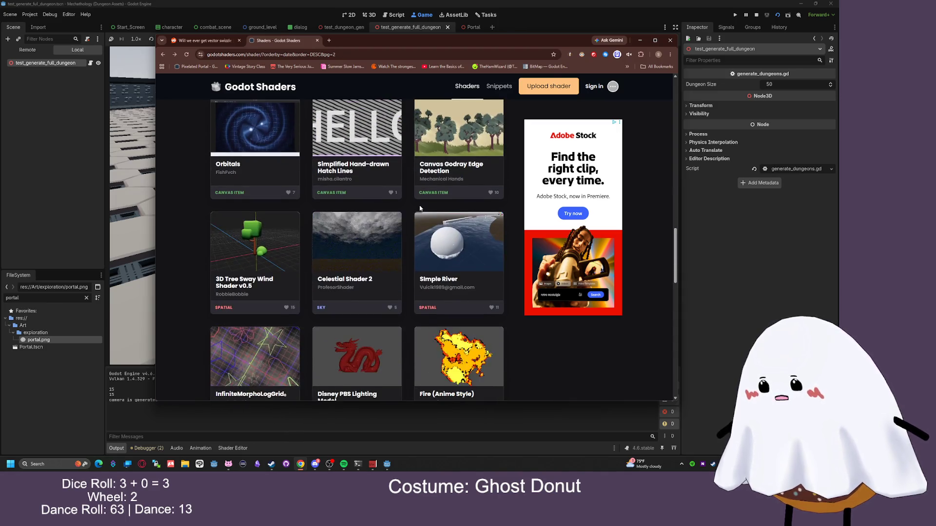
scroll(410, 209, down, 1)
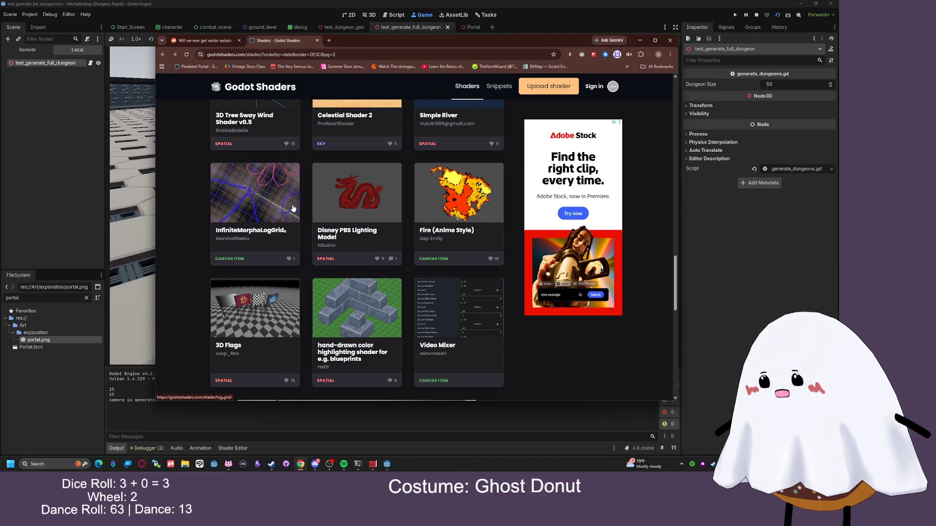
scroll(293, 209, down, 4)
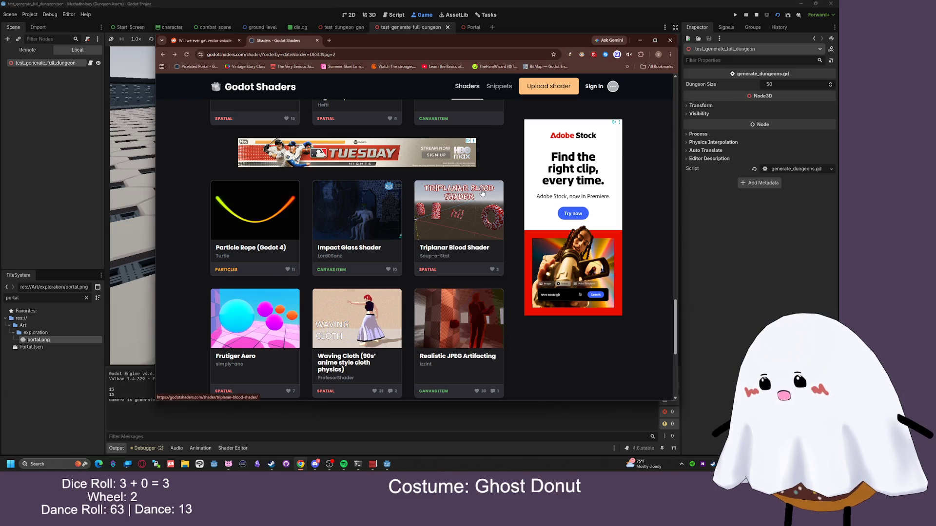
scroll(457, 201, down, 2)
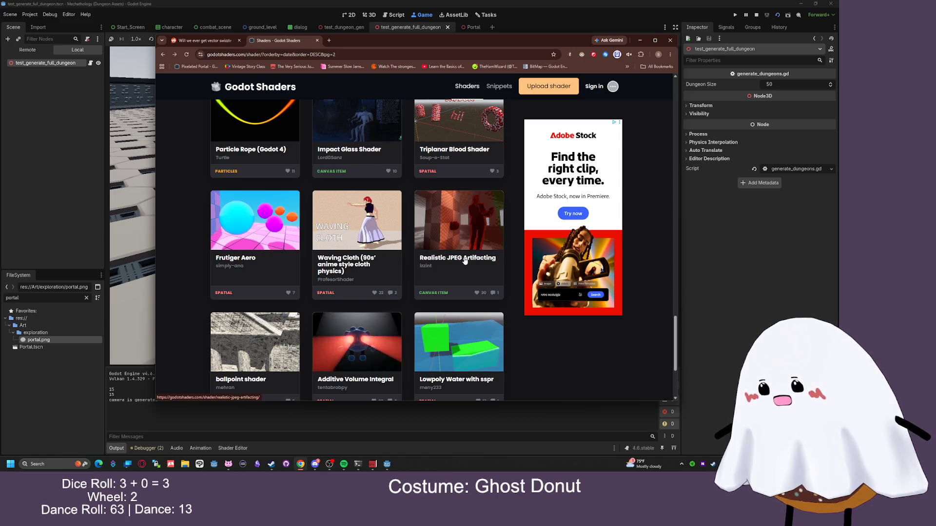
scroll(414, 248, down, 2)
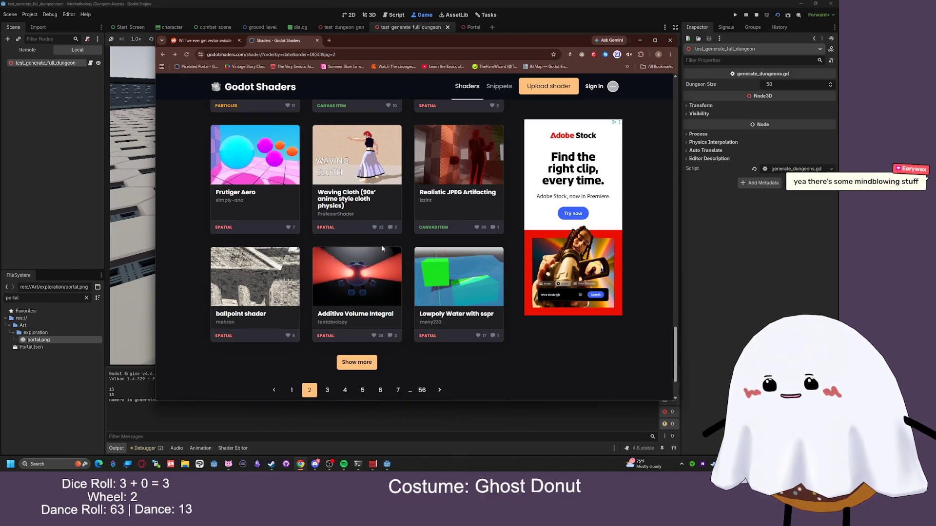
scroll(382, 248, down, 2)
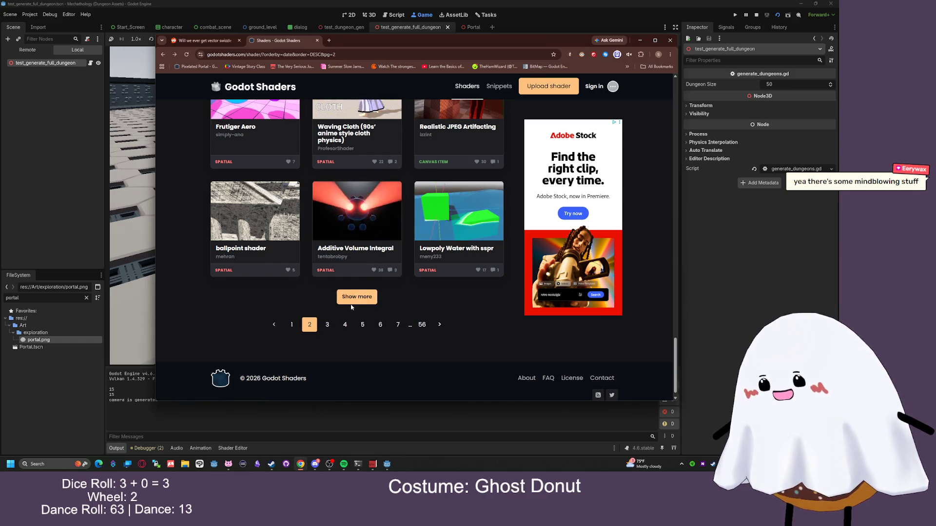
click(328, 324)
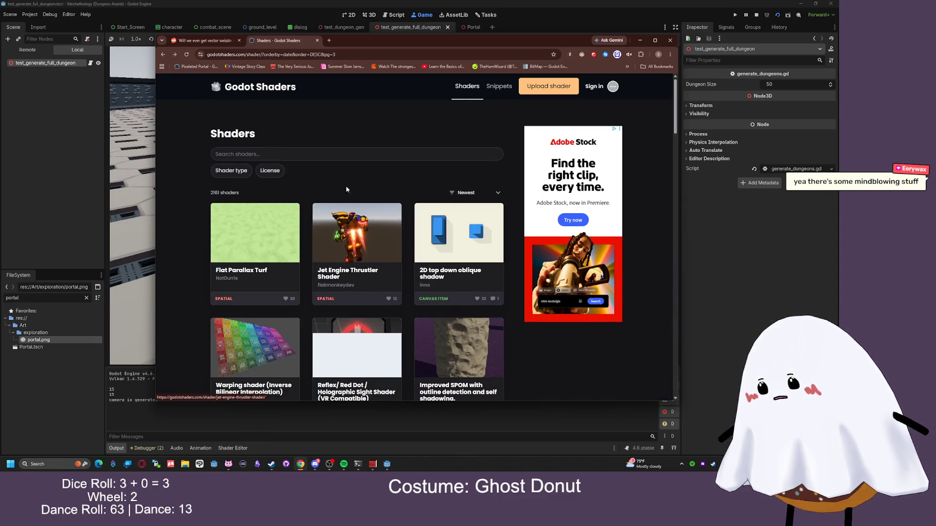
Open the Determination Waves (Undertale Style) shader page from page 3
scroll(349, 180, down, 3)
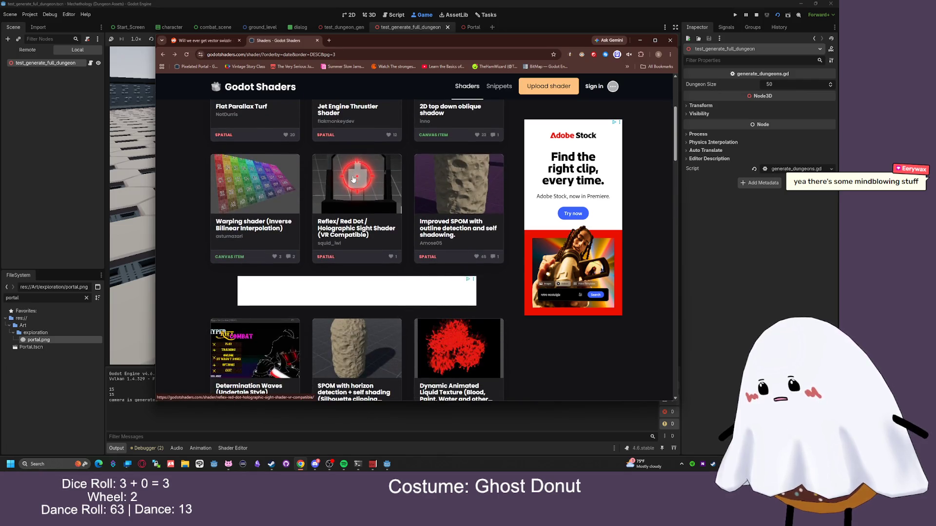
scroll(355, 177, down, 2)
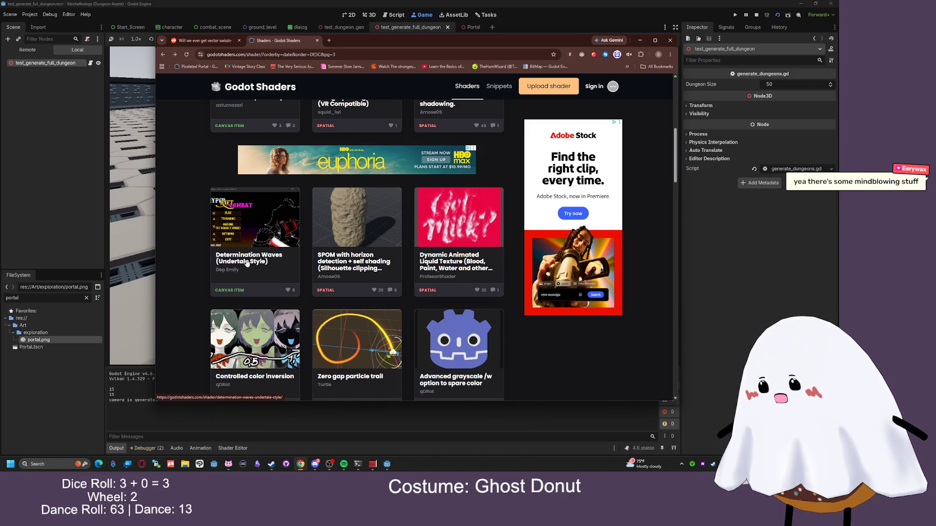
click(279, 225)
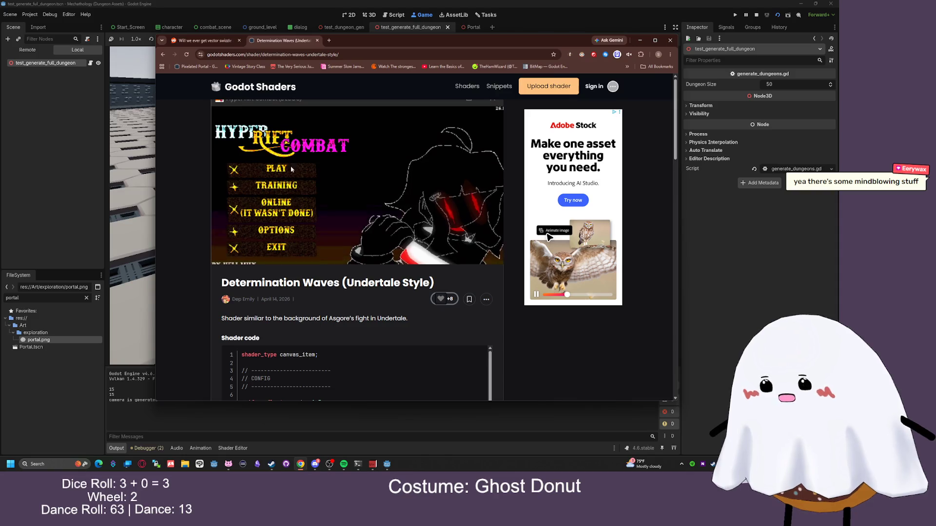
Scroll the Determination Waves page down to its Live Preview, then go back to page 3
scroll(355, 196, down, 10)
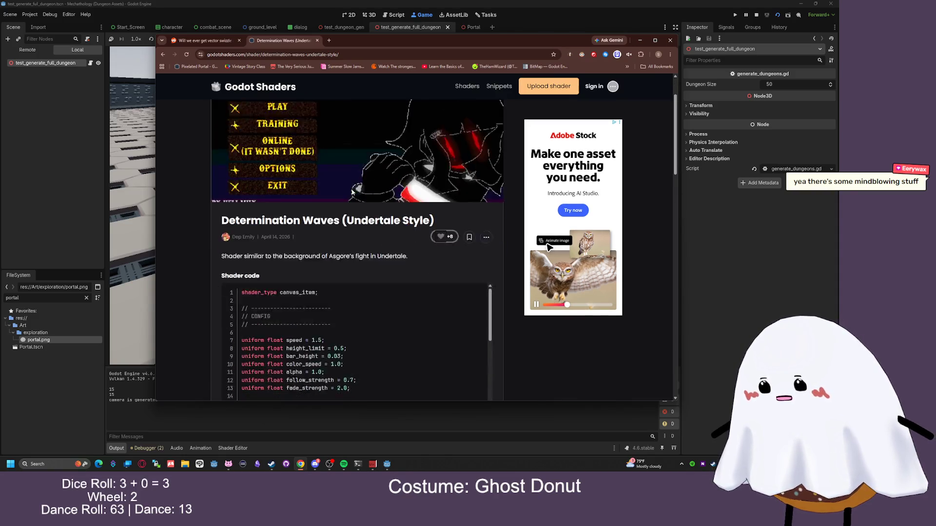
scroll(516, 251, down, 3)
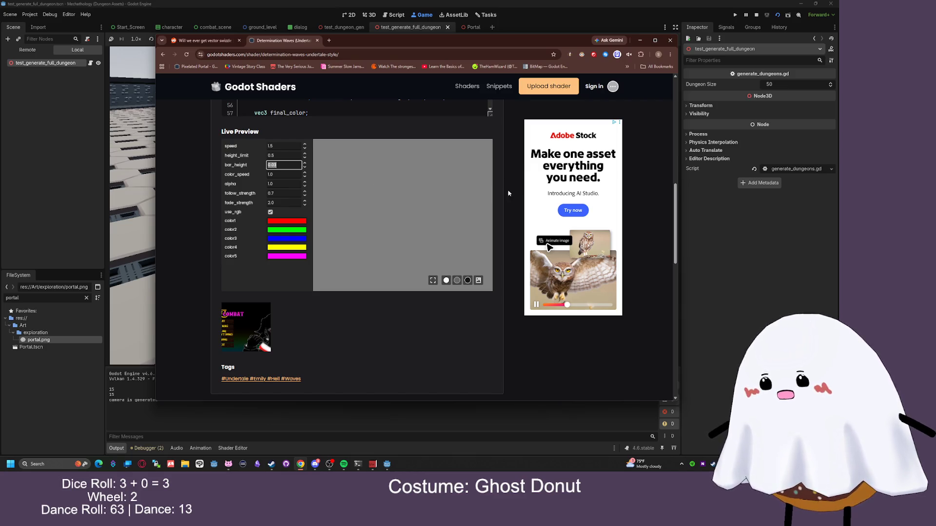
scroll(325, 139, down, 2)
click(164, 55)
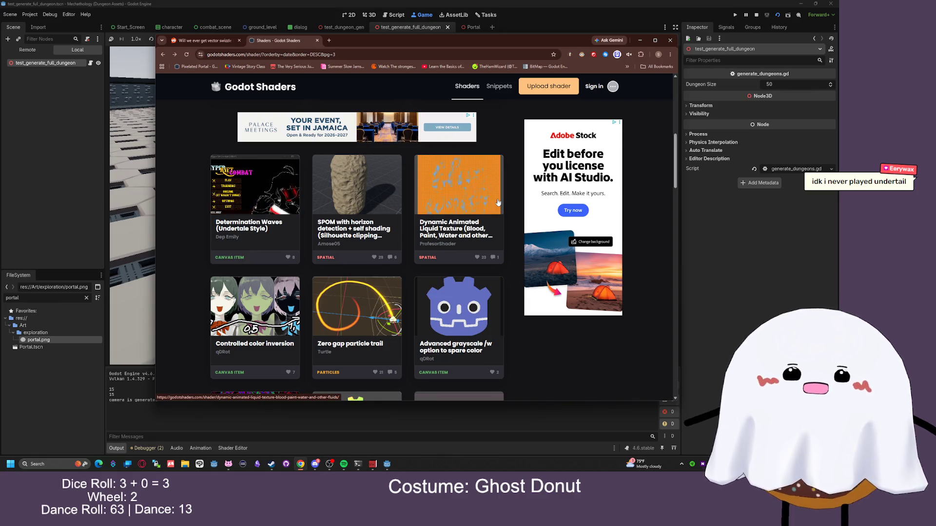
Scroll through page 3 and move to page 4 of the shader list
scroll(502, 210, down, 3)
scroll(507, 220, down, 3)
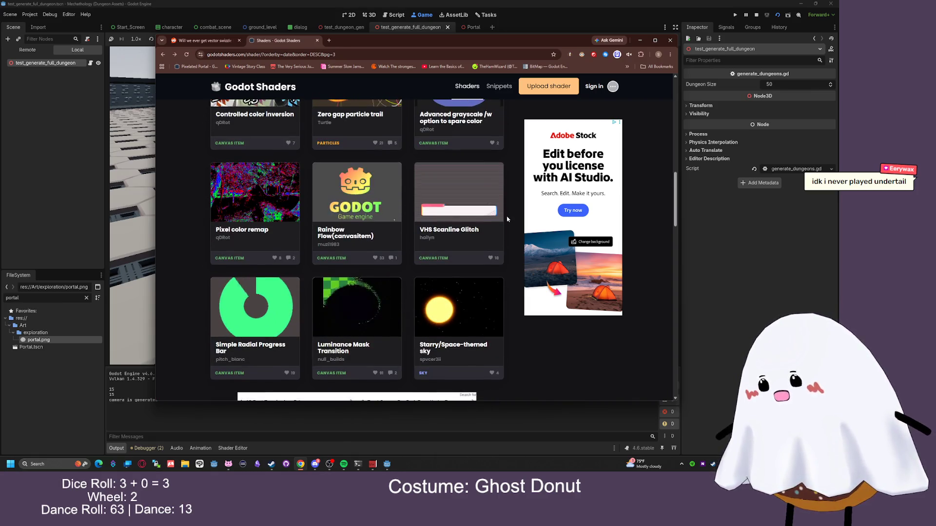
scroll(506, 217, down, 5)
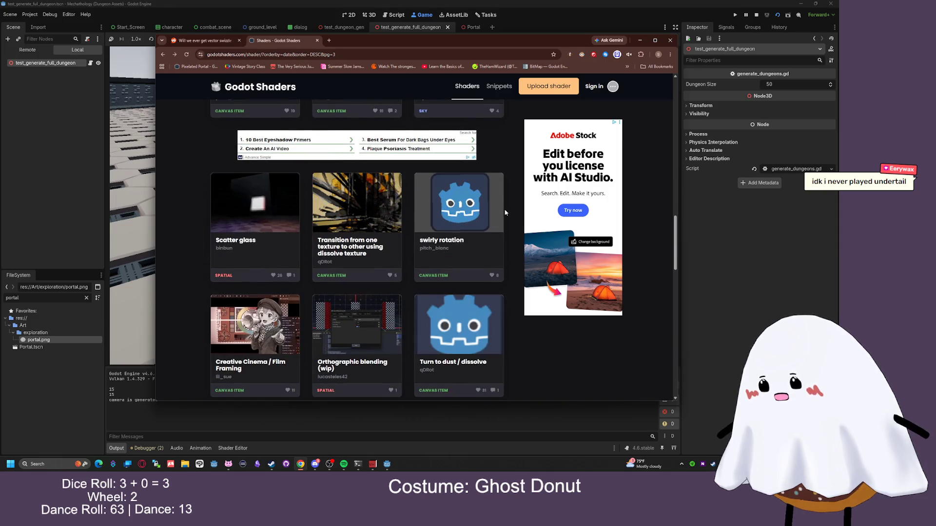
scroll(276, 258, down, 1)
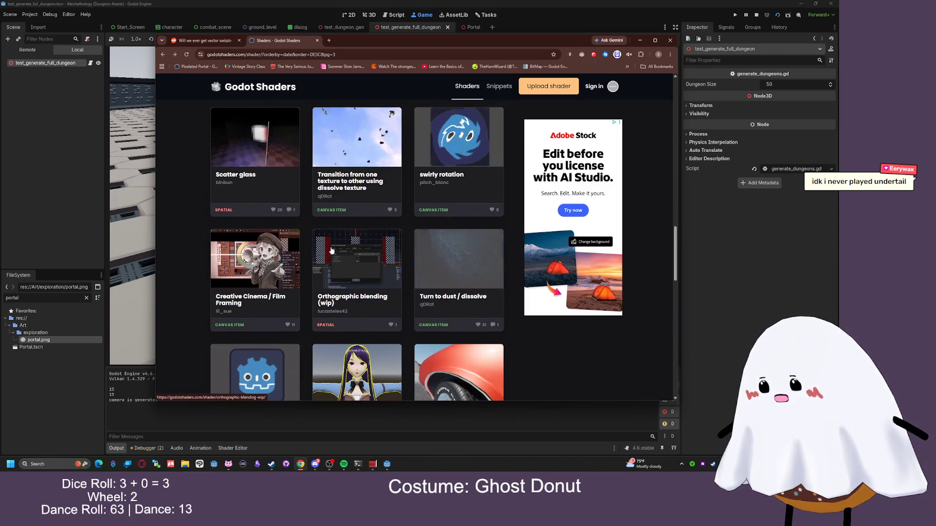
scroll(466, 204, down, 1)
scroll(467, 198, down, 2)
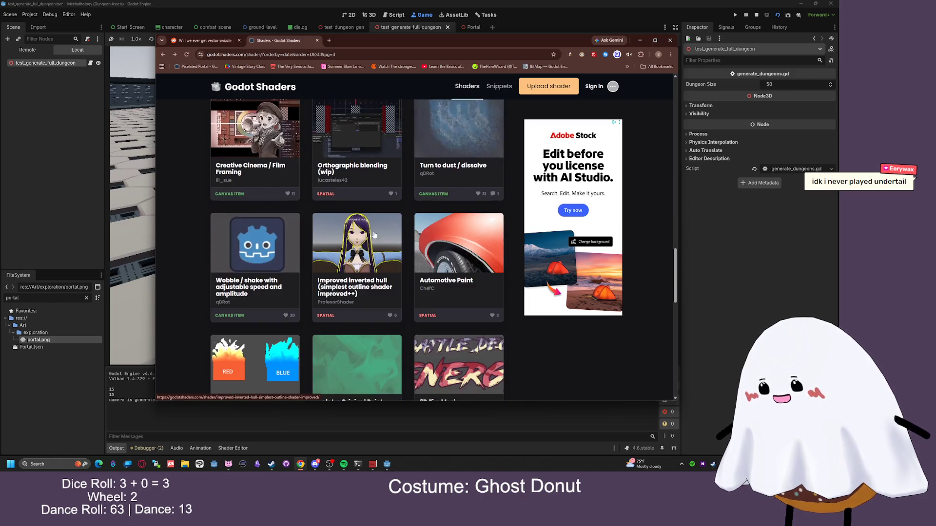
scroll(347, 219, down, 2)
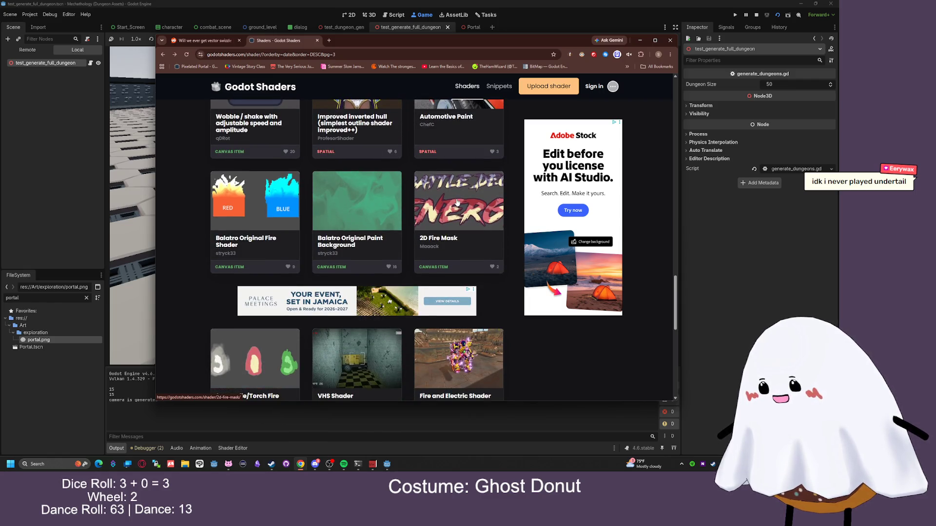
scroll(358, 210, down, 3)
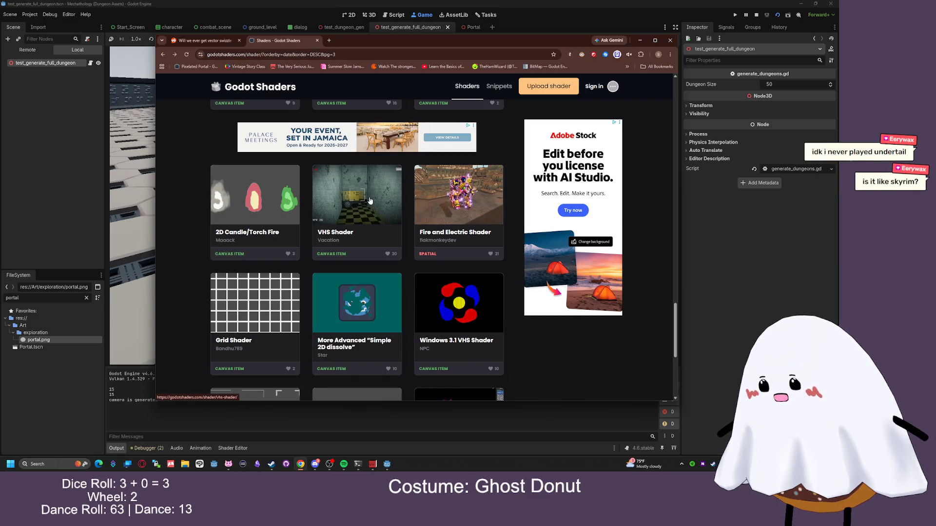
scroll(367, 241, down, 1)
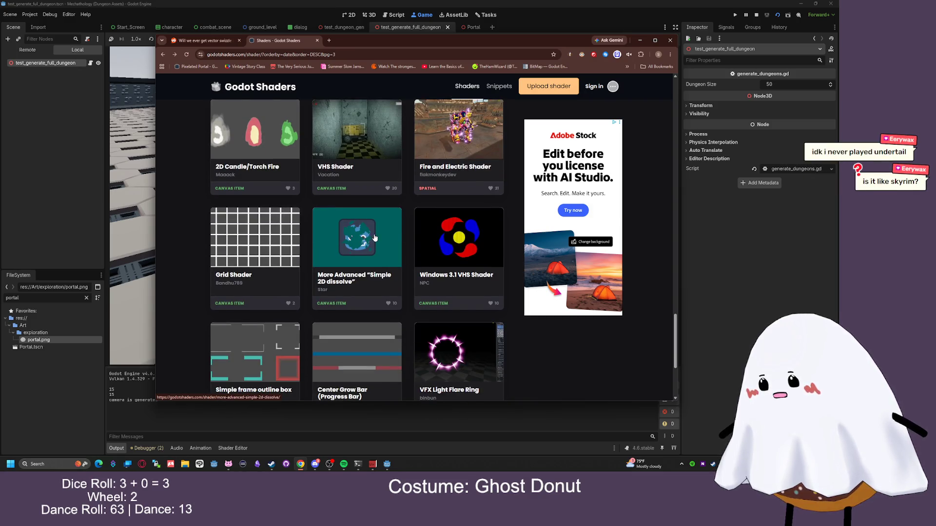
scroll(462, 230, down, 1)
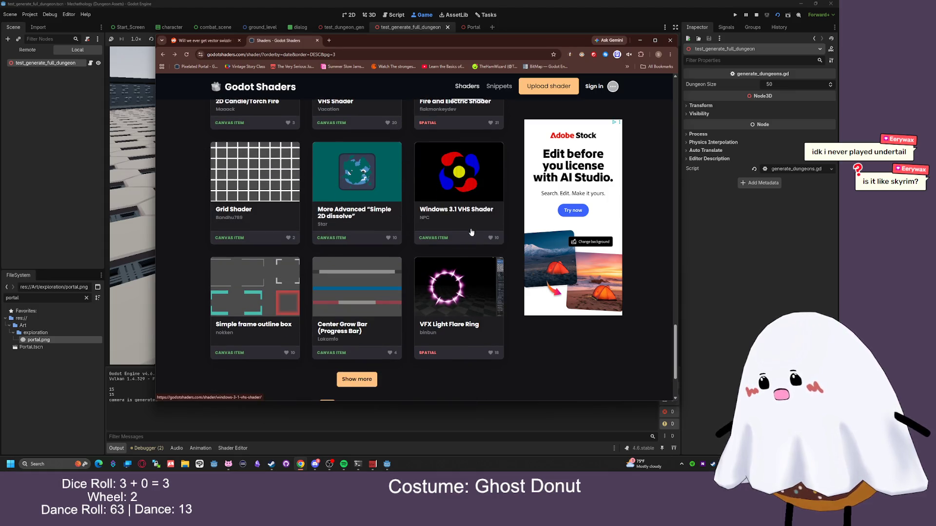
scroll(467, 231, down, 1)
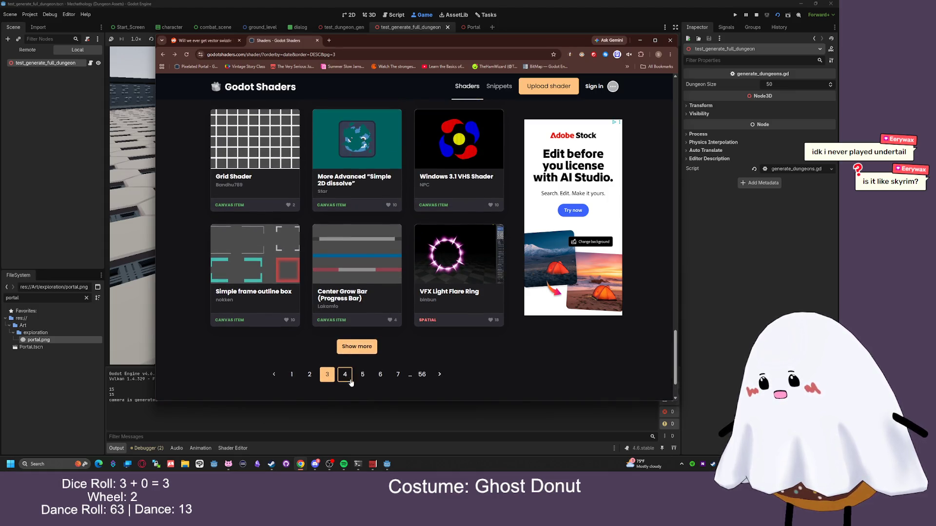
click(349, 381)
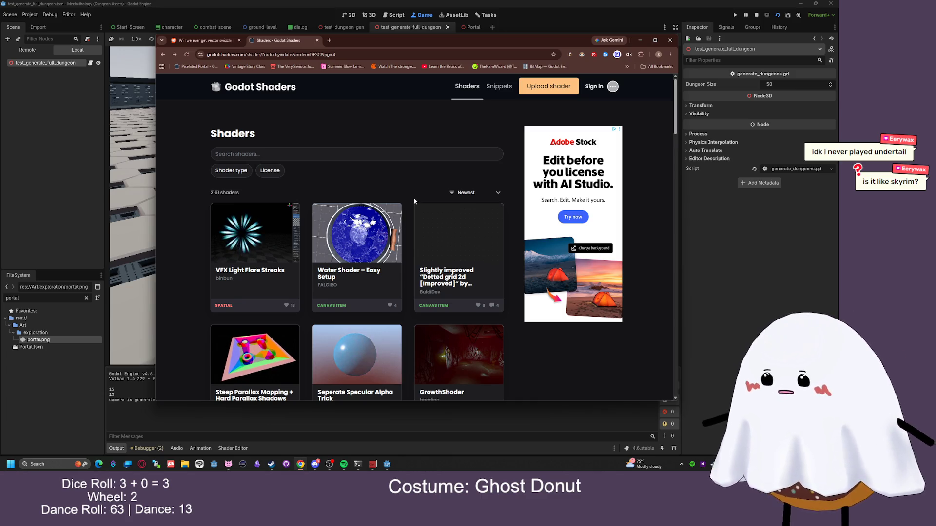
Look over the Bubble/Forcefield shader from page 4, then move on to page 5
scroll(352, 215, down, 3)
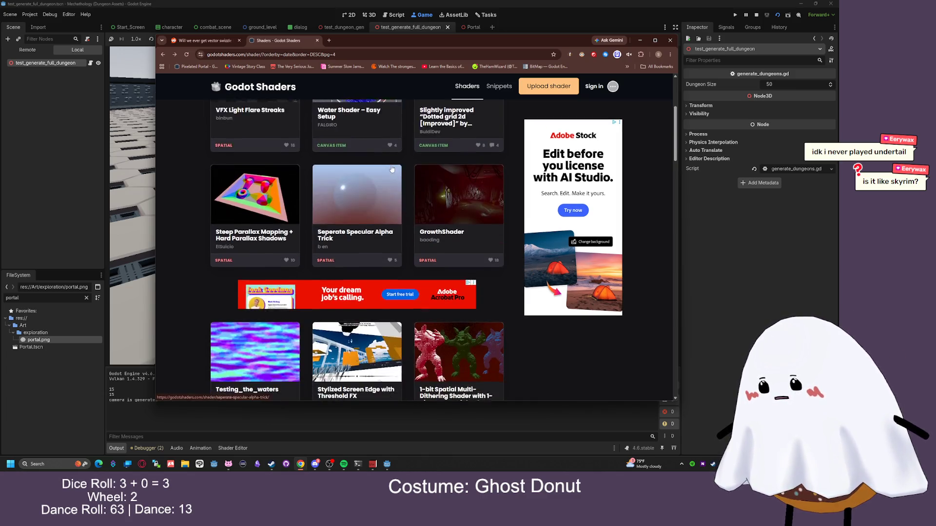
scroll(388, 167, down, 4)
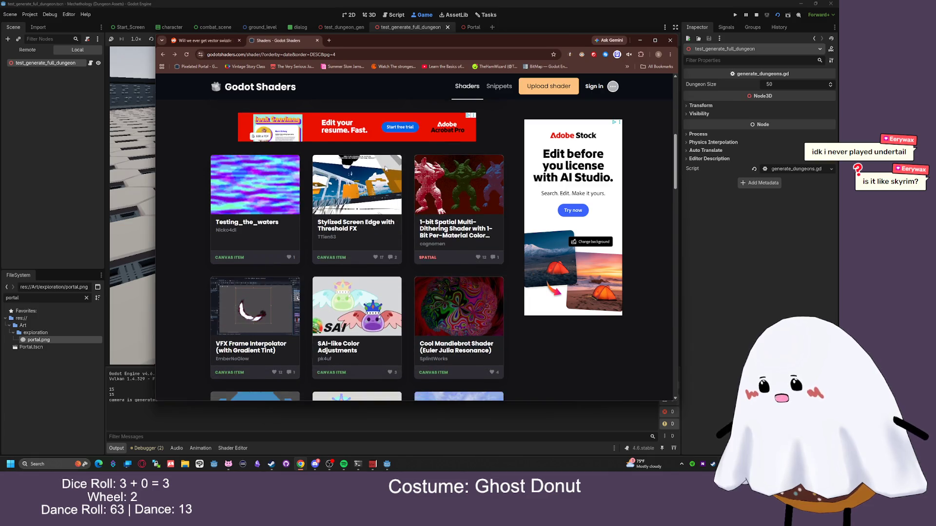
scroll(291, 193, down, 7)
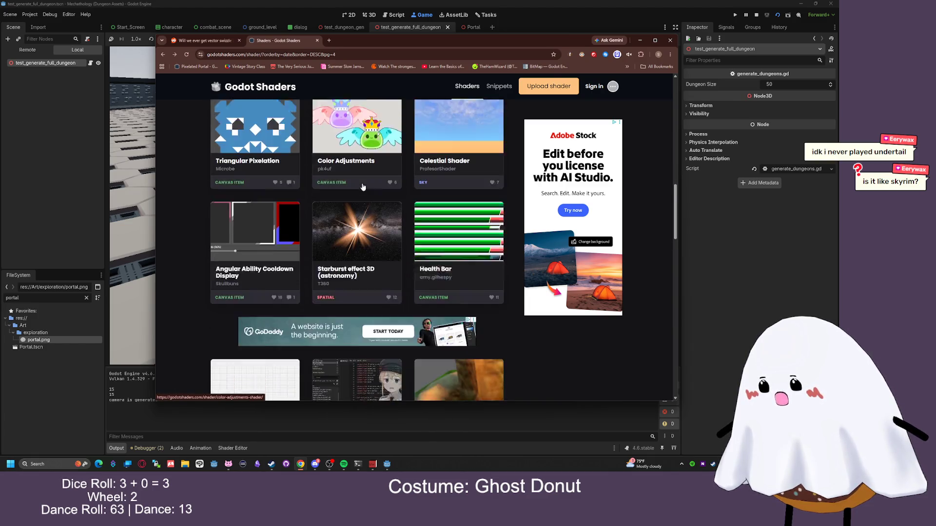
scroll(374, 195, down, 5)
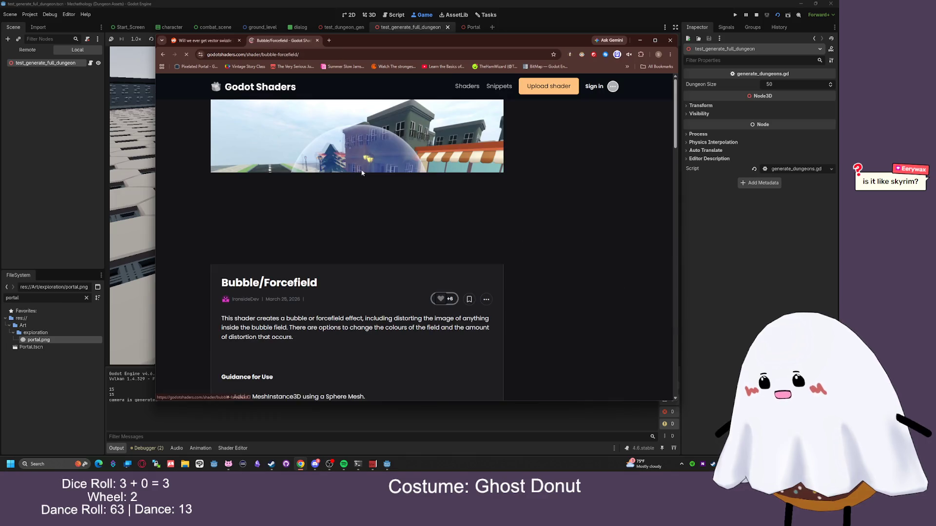
scroll(370, 180, down, 8)
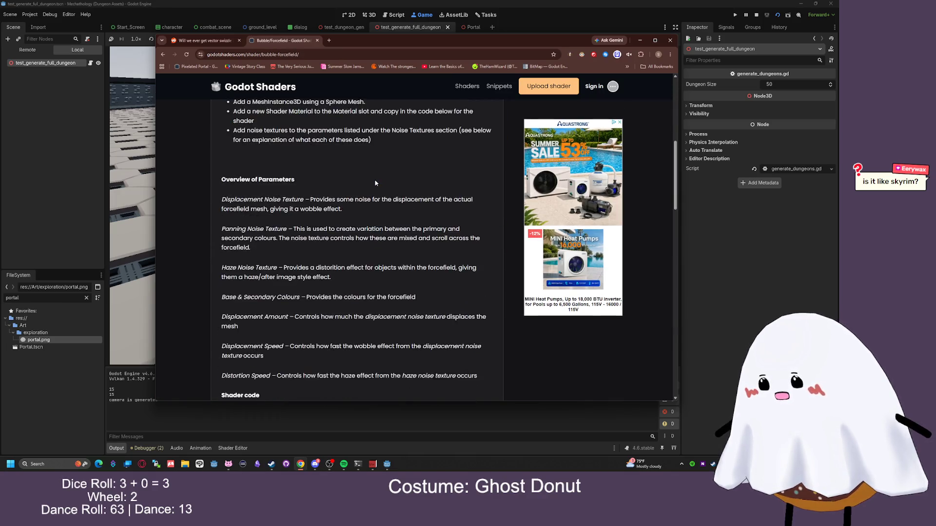
scroll(376, 183, down, 4)
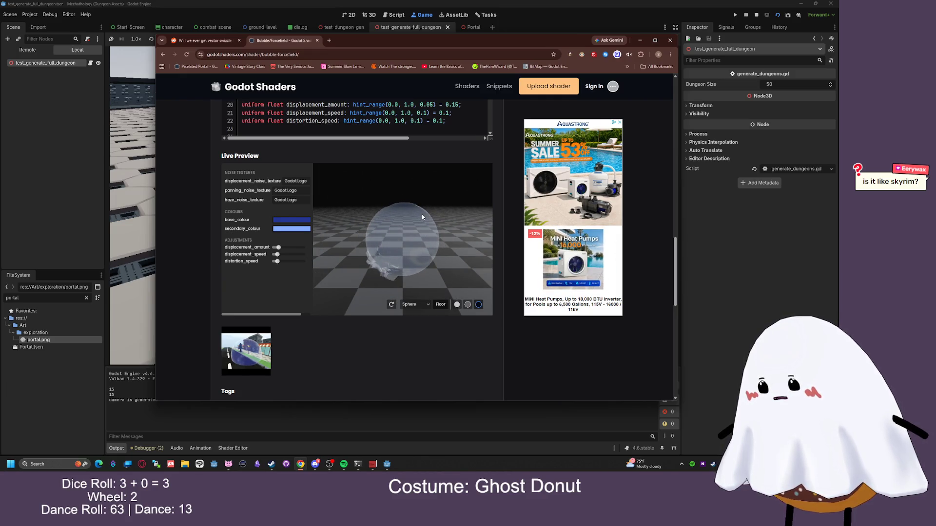
click(162, 55)
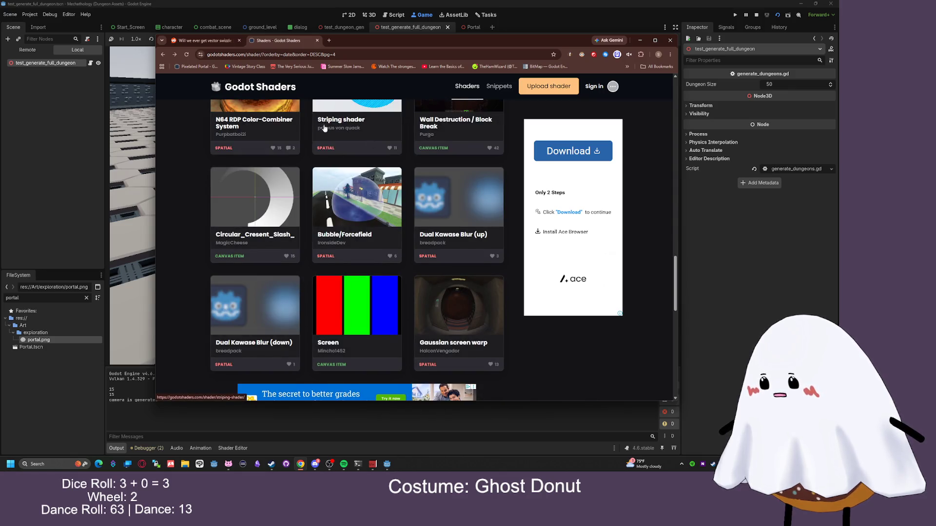
scroll(324, 128, down, 8)
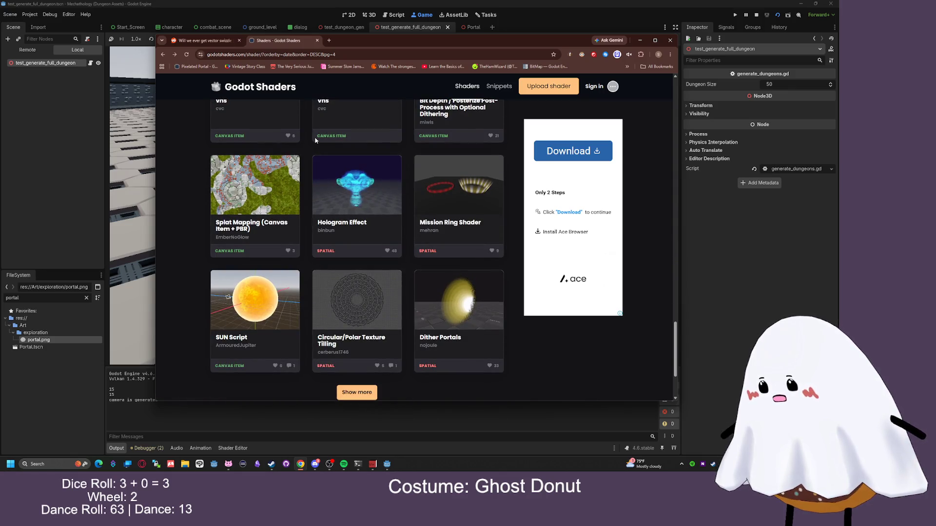
scroll(314, 139, down, 2)
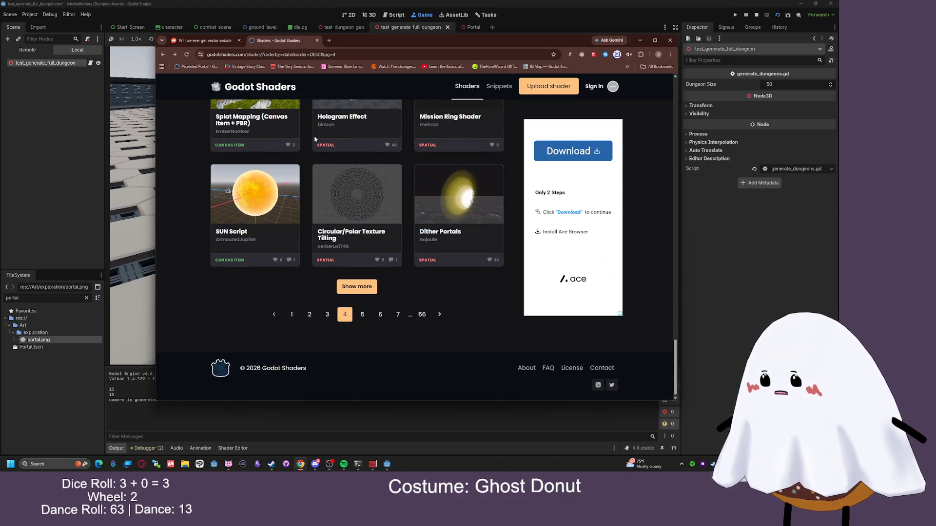
click(368, 313)
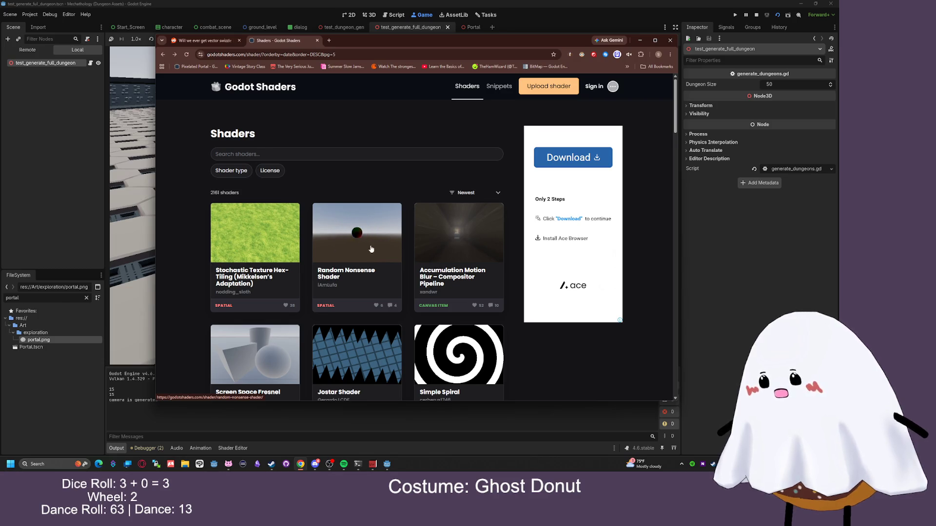
Open the Simple Spiral shader, scroll its code and Live Preview, then alt+Tab back to Godot
scroll(421, 236, down, 4)
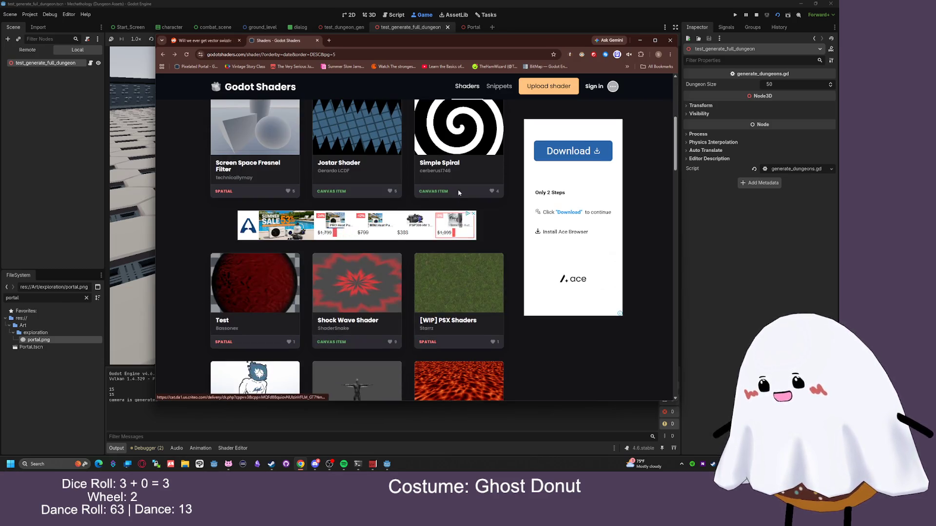
click(468, 132)
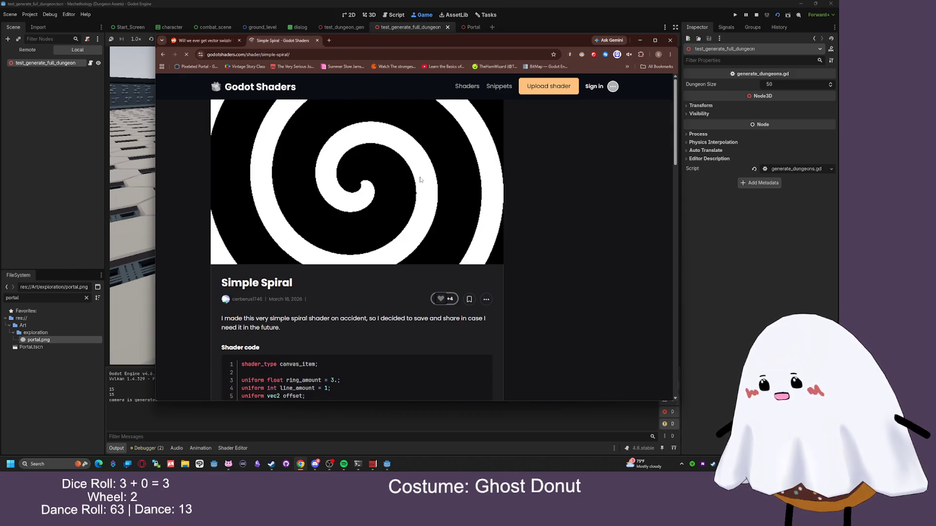
scroll(370, 229, down, 4)
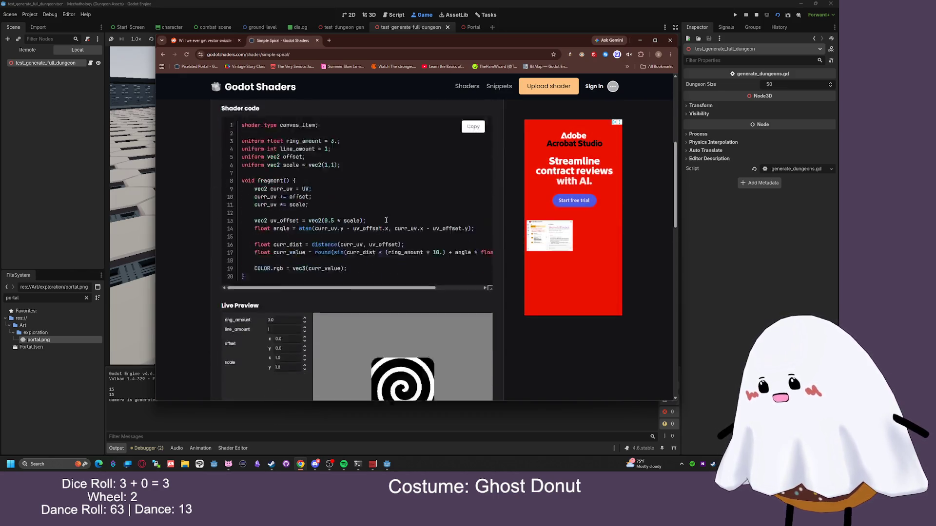
scroll(383, 224, down, 4)
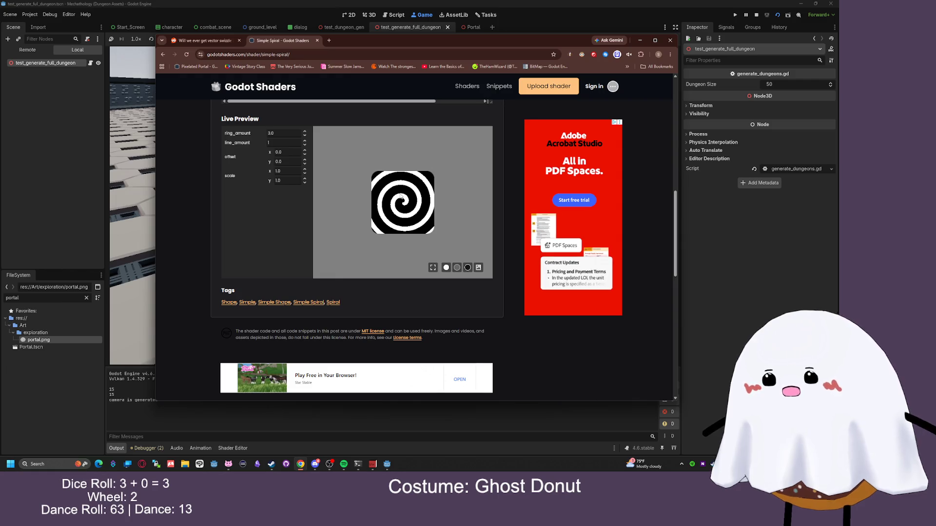
key(alt+Tab)
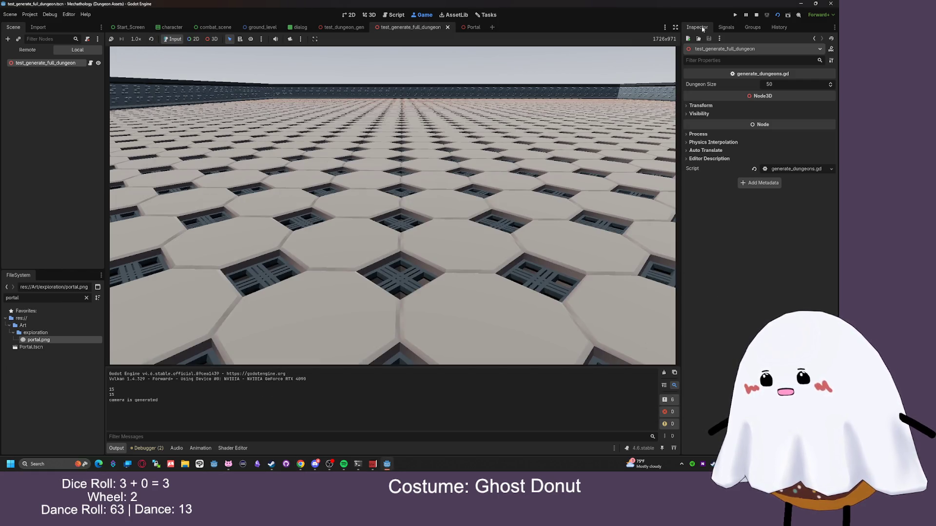
Open the Portal scene and run it
click(472, 27)
click(778, 15)
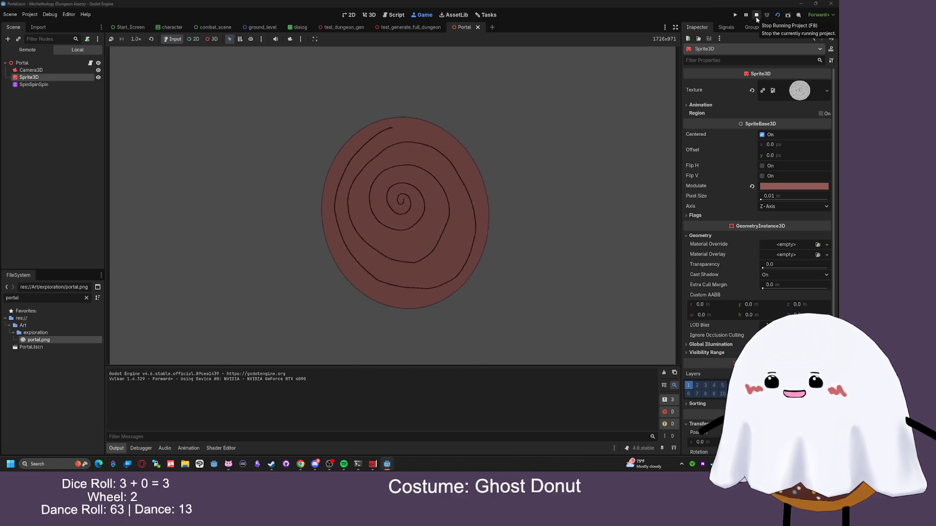
scroll(779, 185, down, 3)
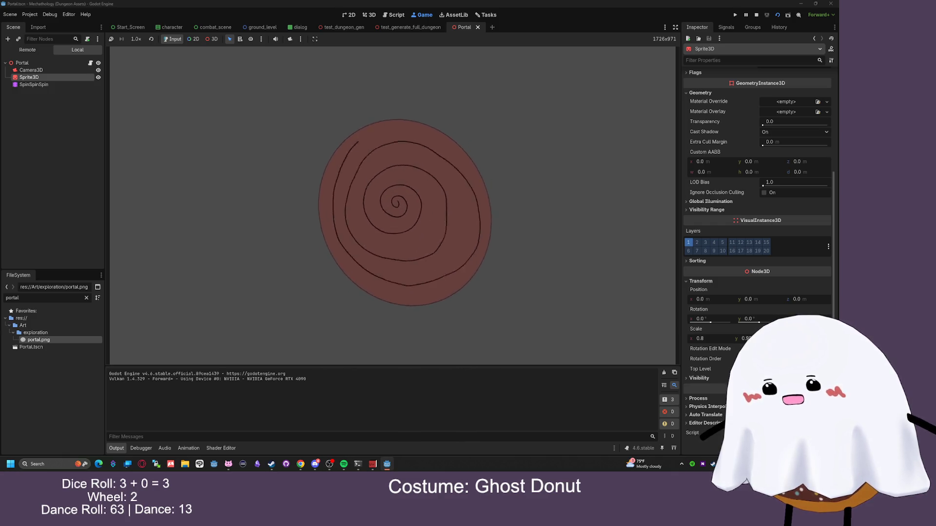
Filter the sprite's Inspector properties for 'shader', clear the filter, and stop the game
click(723, 61)
text(shader)
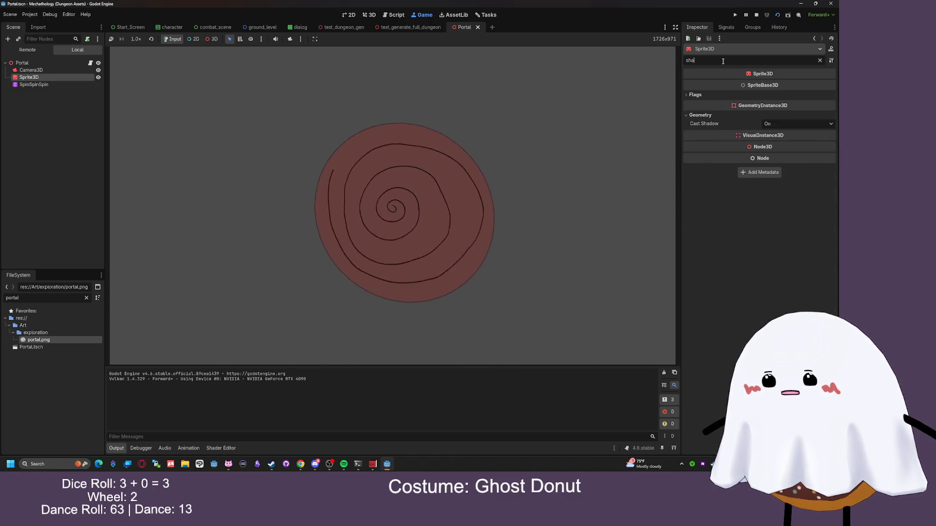
key(BackSpace)
key(BackSpace)
key(BackSpace)
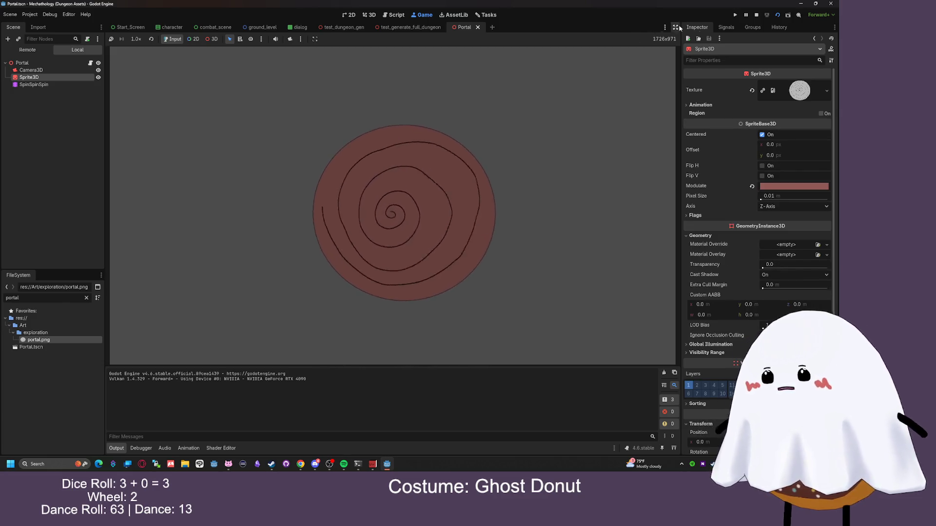
click(757, 15)
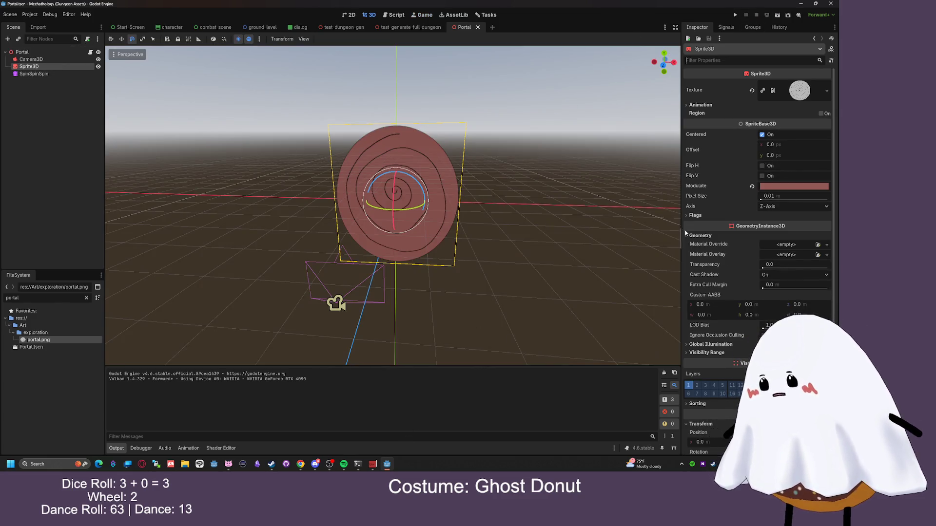
Review the sprite's GeometryInstance3D Material Override, then return to the Simple Spiral page in Chrome
scroll(708, 155, down, 4)
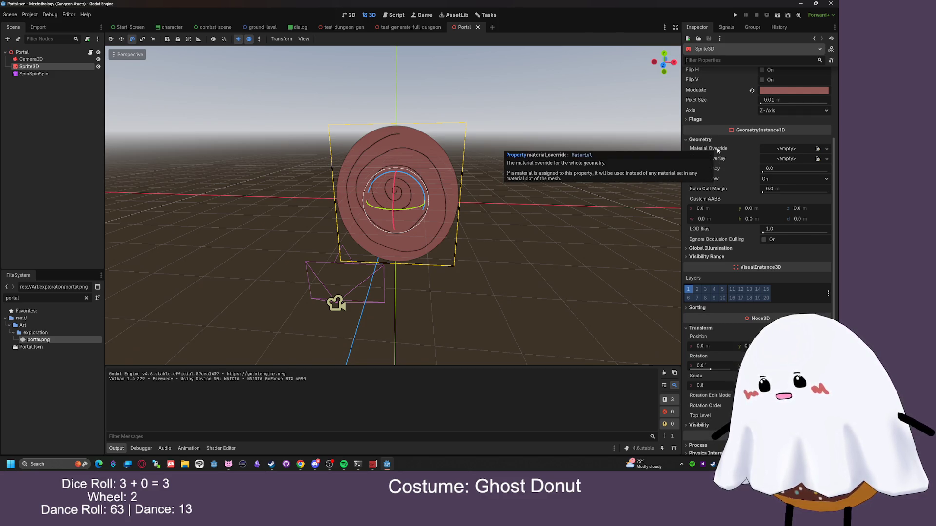
scroll(718, 151, up, 4)
scroll(726, 142, down, 5)
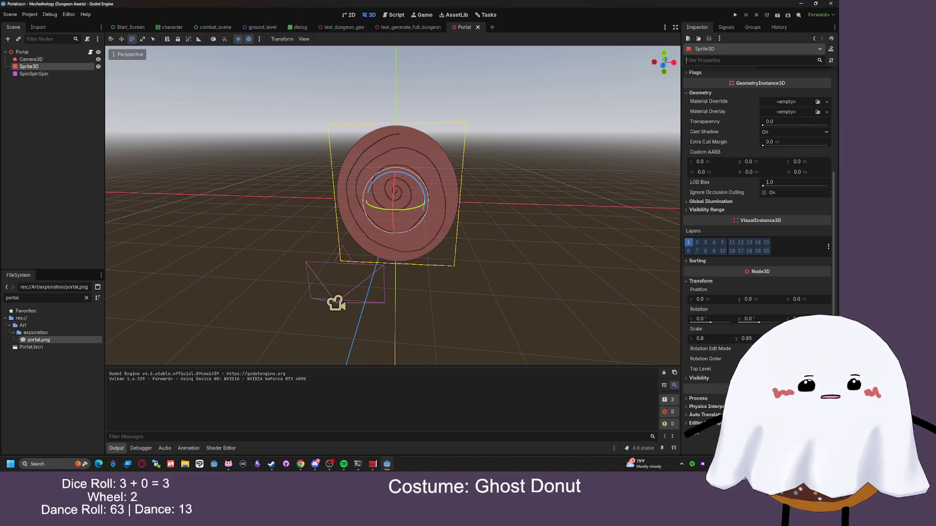
key(alt+Tab)
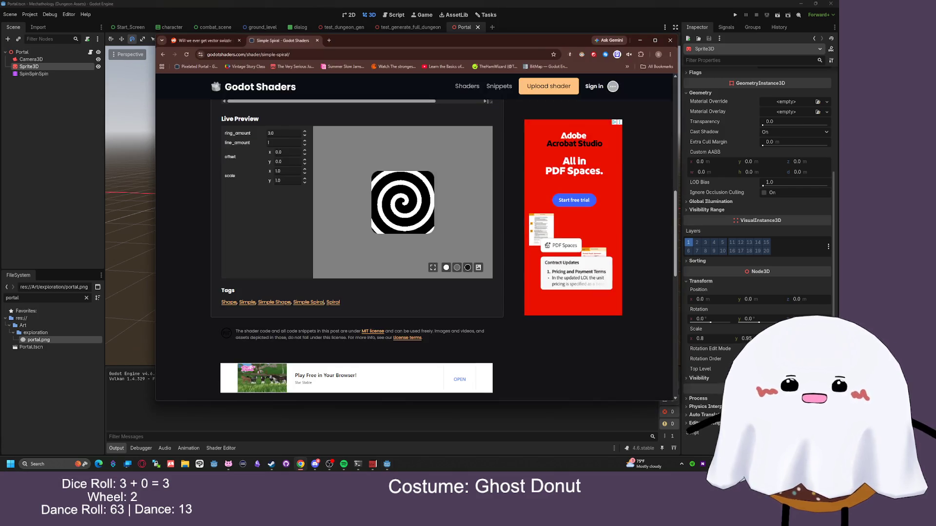
Navigate Chrome to twitch.tv
click(361, 54)
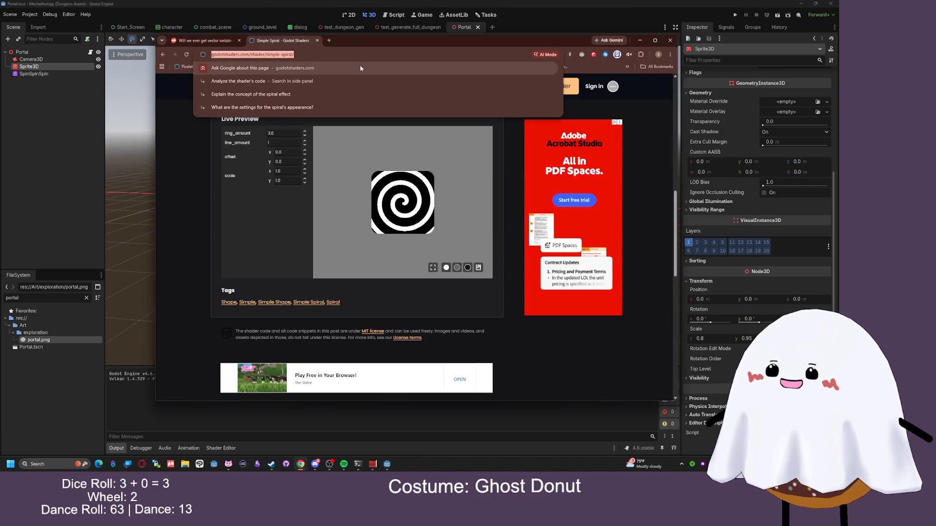
text(twitch.tv/)
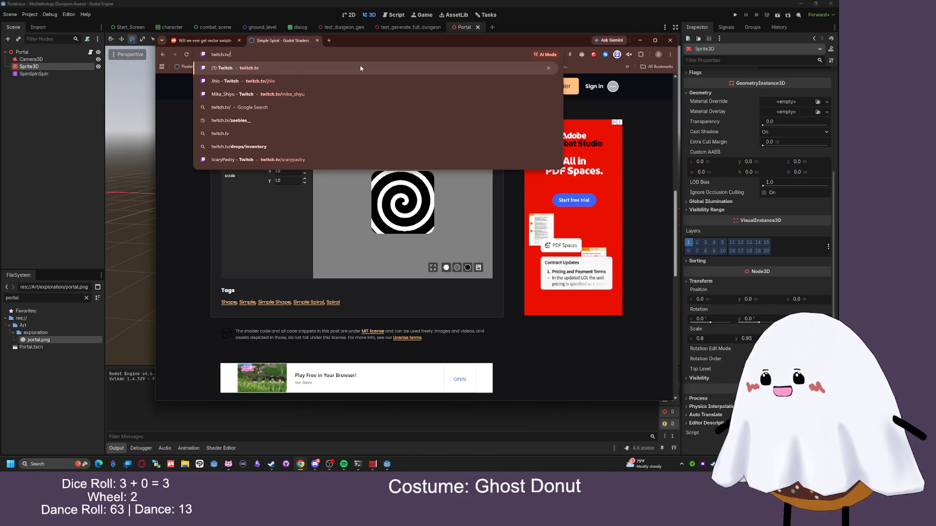
key(Return)
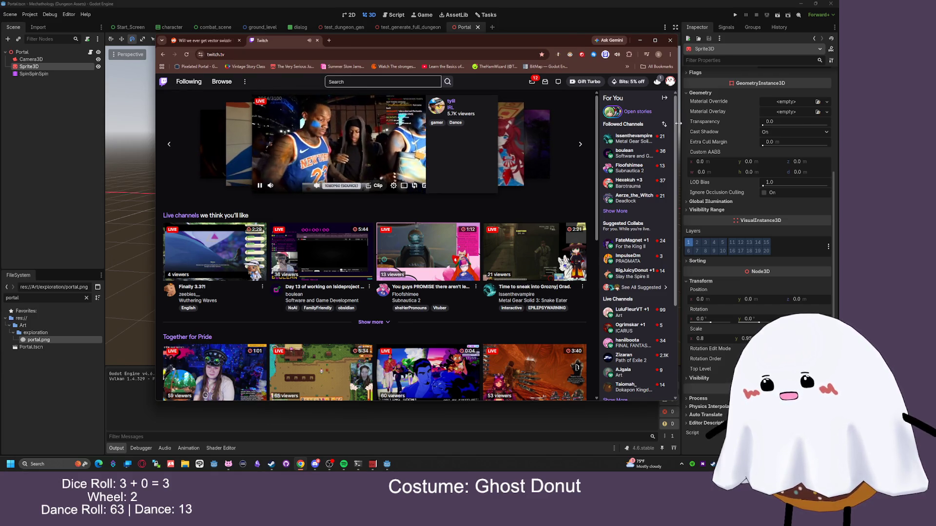
Pause the featured stream, show more followed channels, and widen the browser window
click(259, 186)
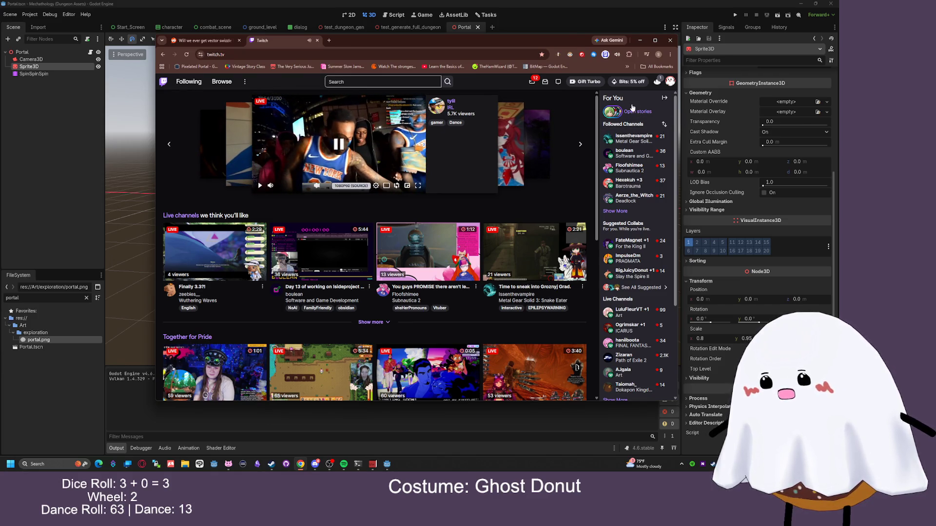
click(615, 211)
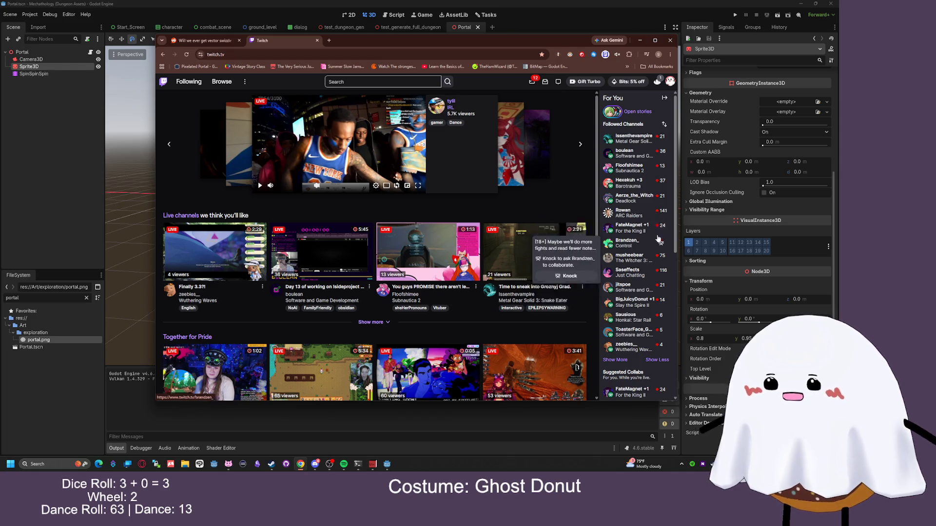
drag(677, 215, 718, 215)
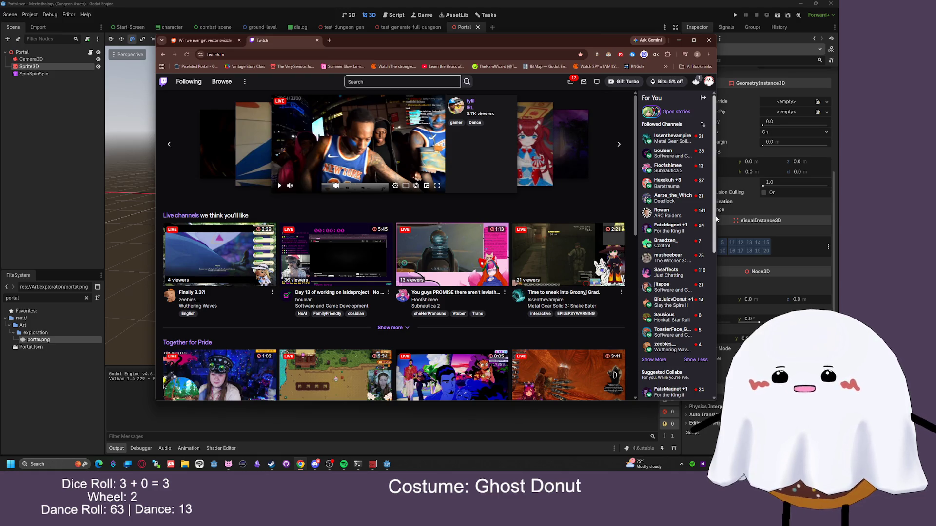
mouse_move(696, 229)
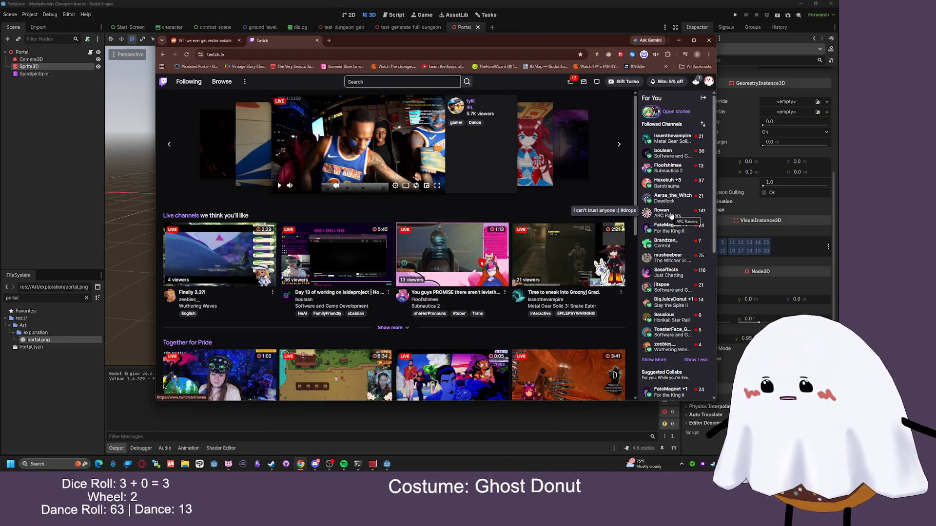
mouse_move(665, 188)
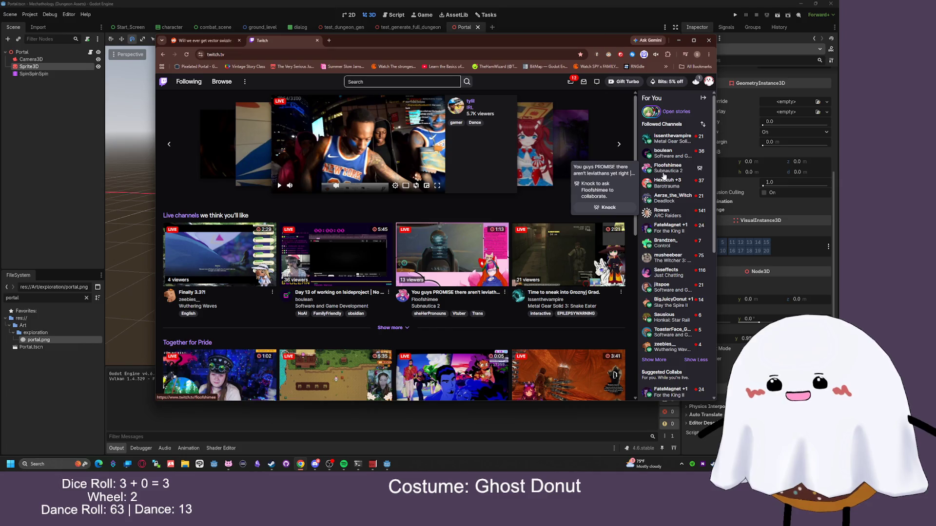
mouse_move(679, 300)
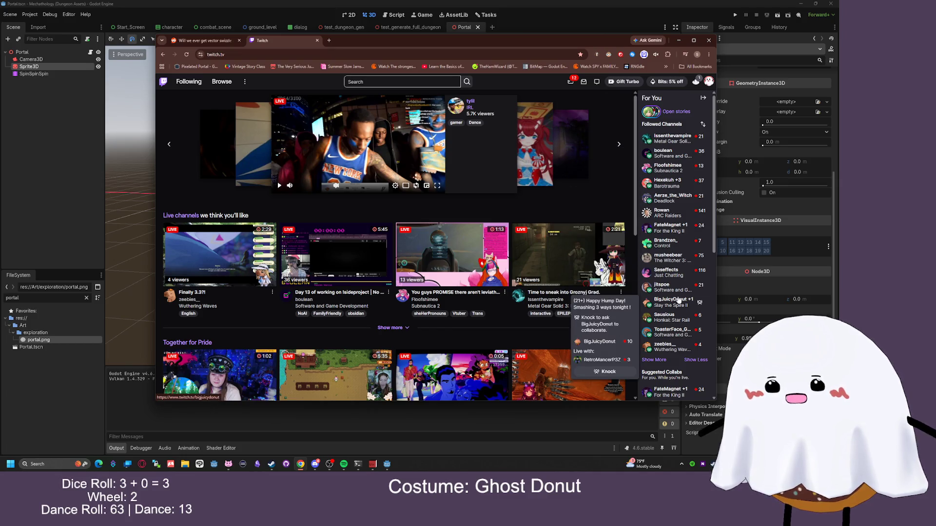
Expand the followed channels list further and scroll through it
click(661, 361)
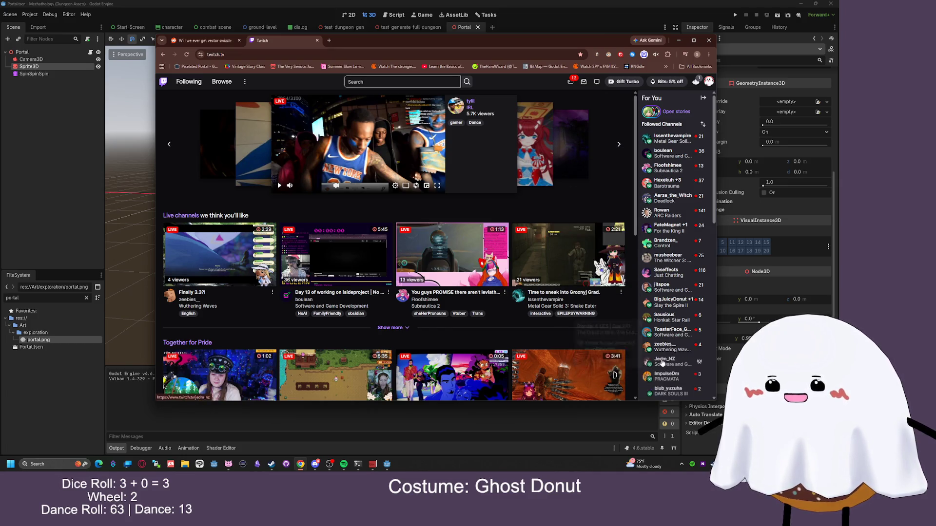
scroll(665, 356, down, 2)
mouse_move(701, 283)
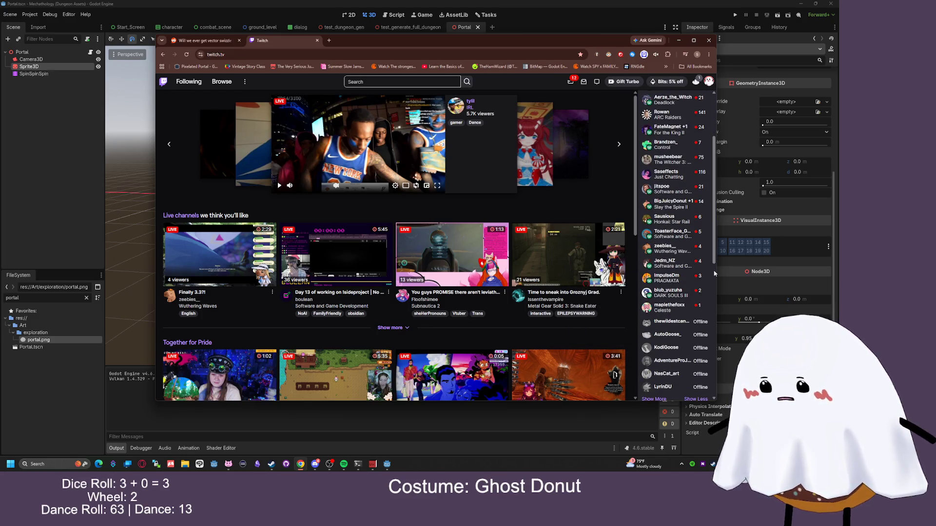
mouse_move(725, 271)
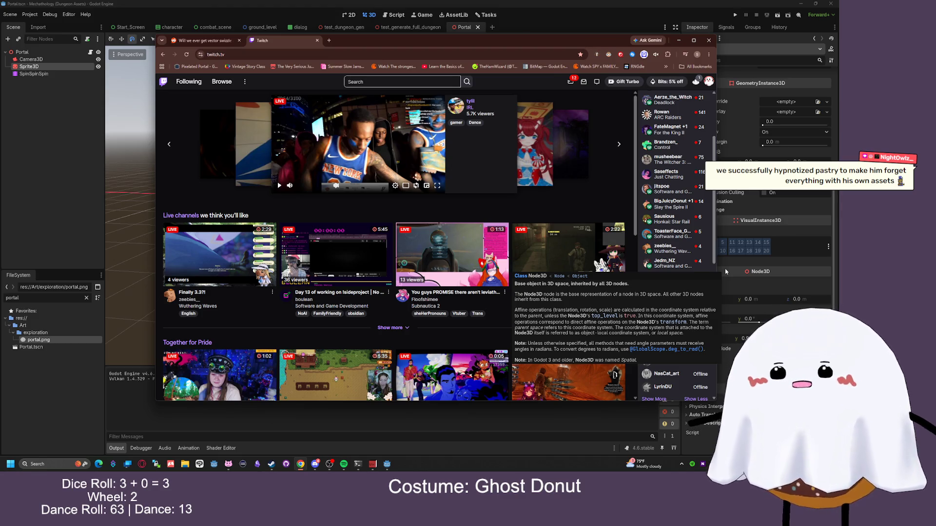
scroll(663, 198, up, 2)
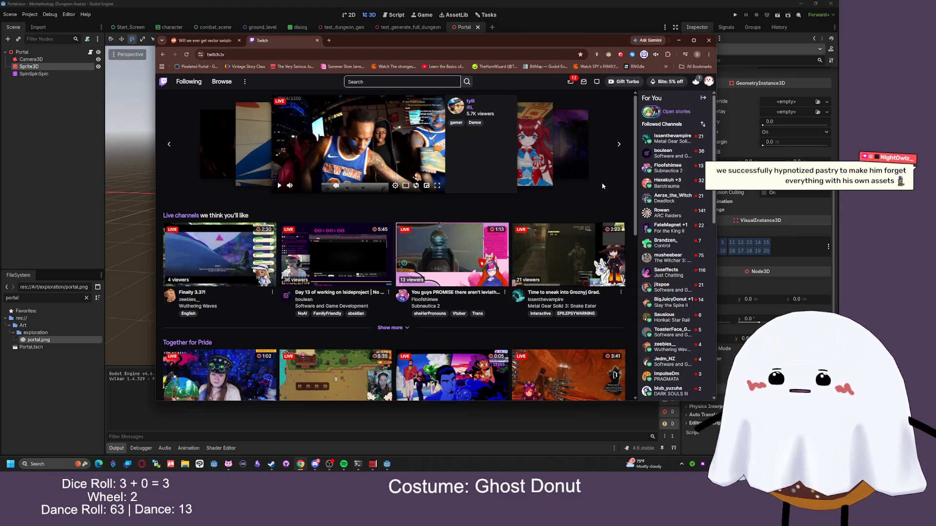
mouse_move(657, 184)
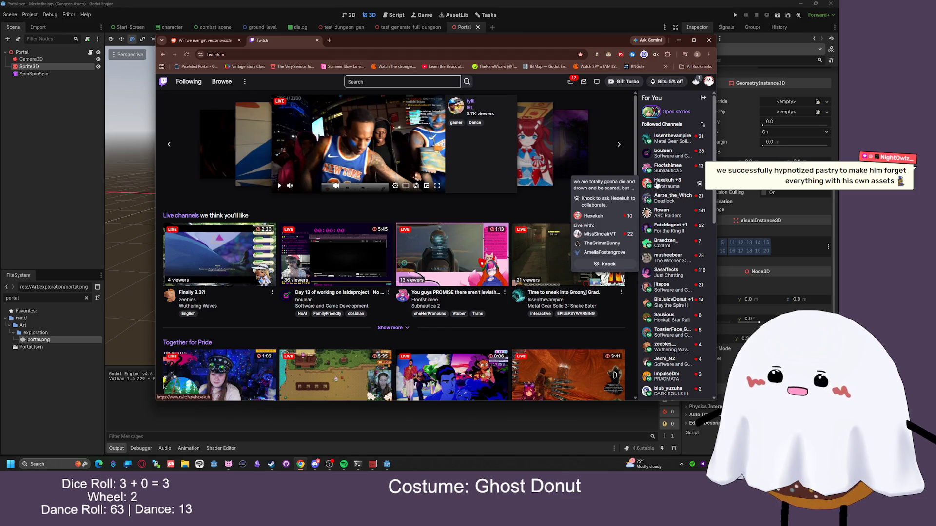
mouse_move(662, 157)
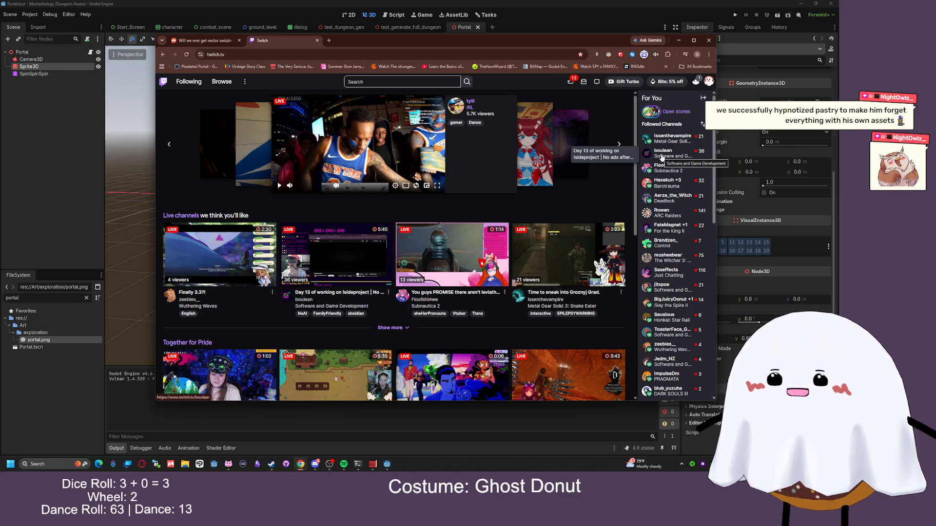
scroll(670, 195, down, 1)
mouse_move(675, 212)
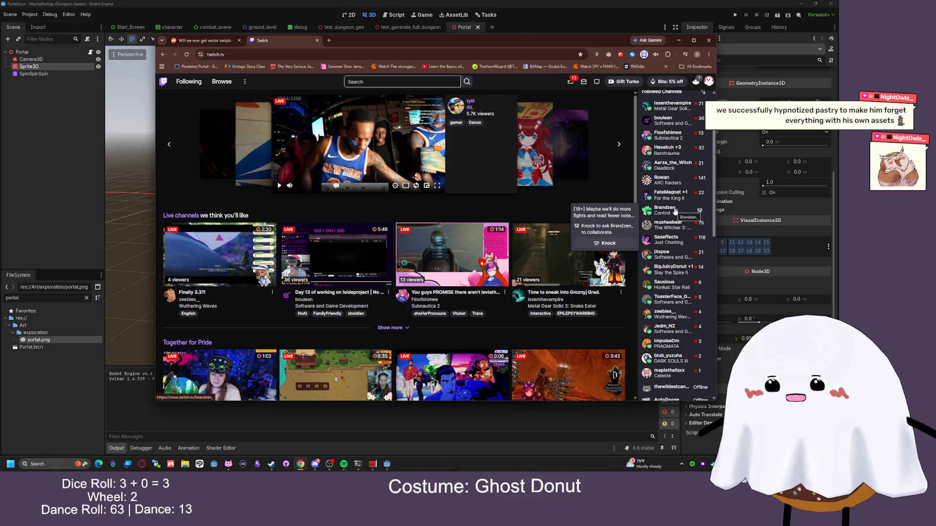
mouse_move(670, 257)
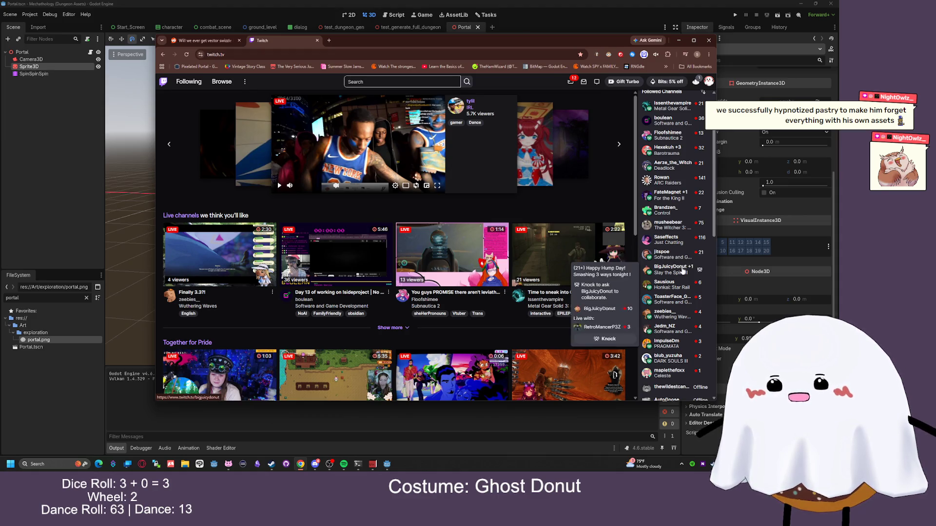
mouse_move(685, 301)
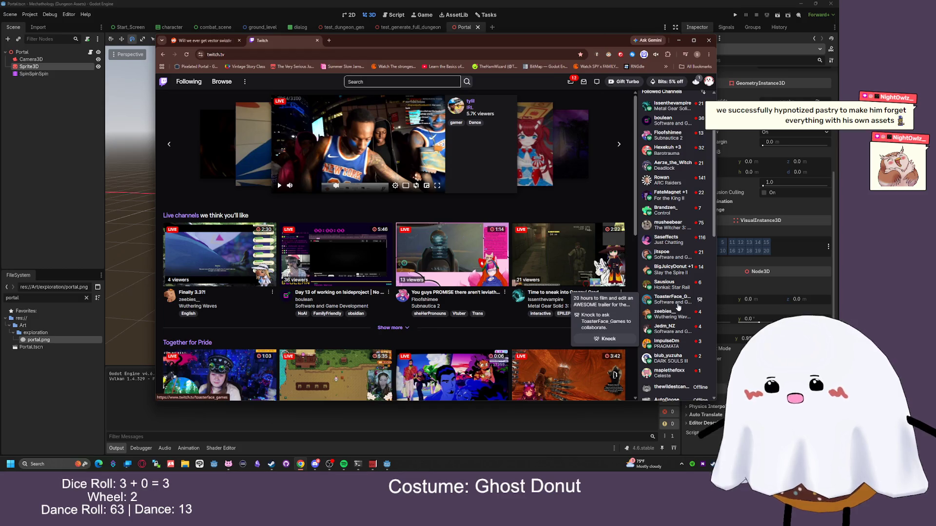
mouse_move(678, 339)
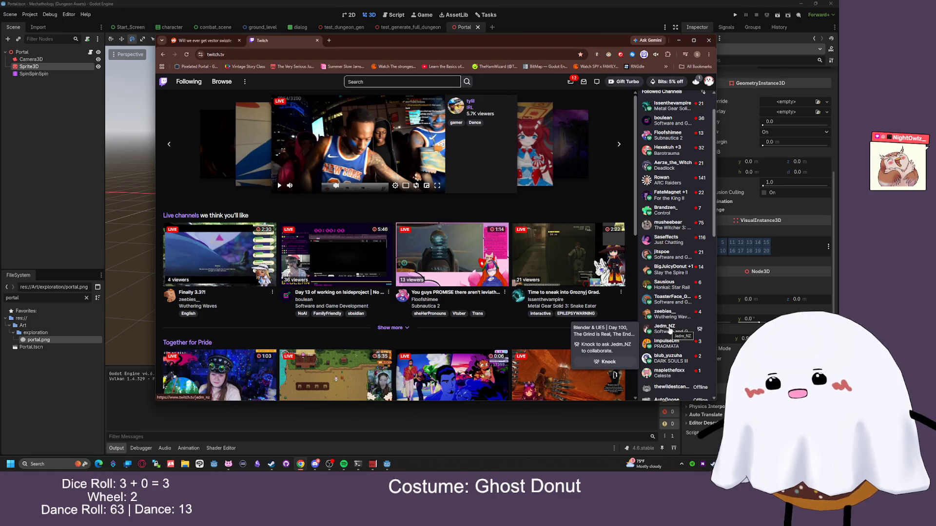
scroll(683, 224, up, 1)
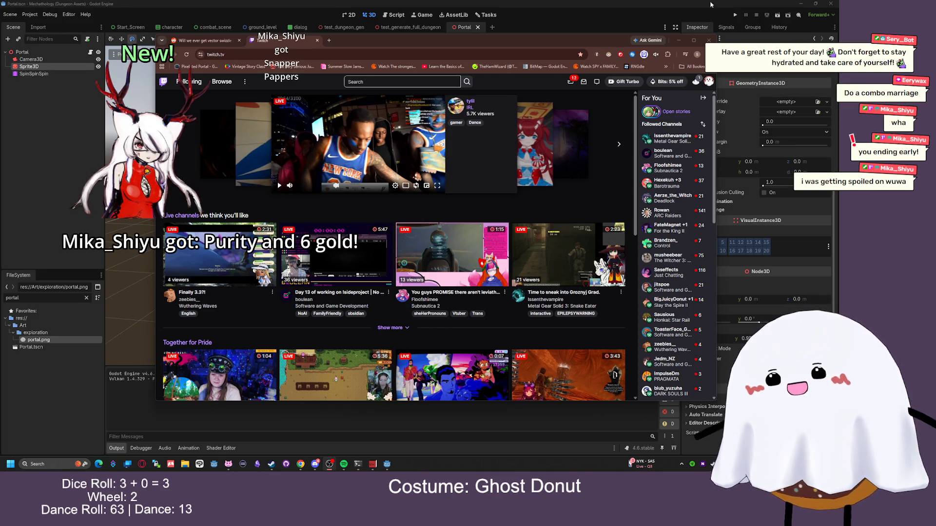
key(alt+Tab)
Run and stop the Portal scene, then switch to test_generate_full_dungeon and run it
click(777, 15)
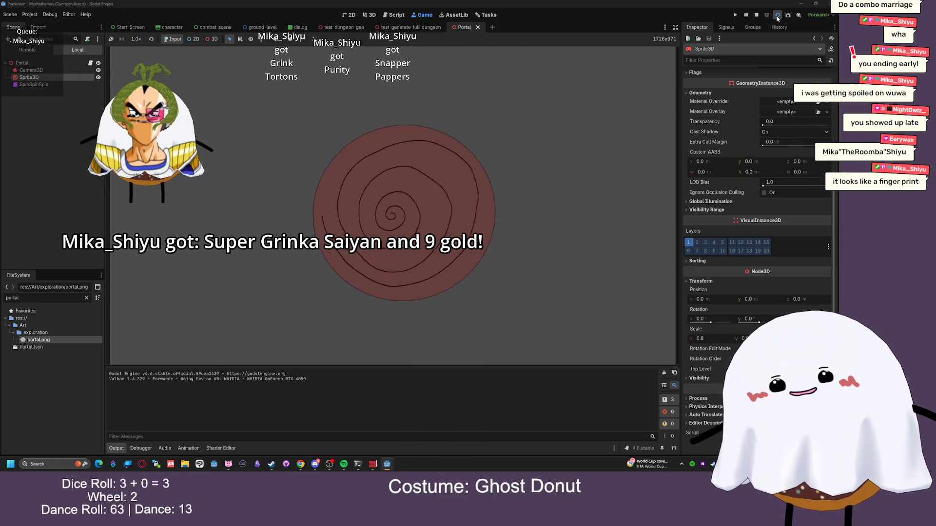
click(769, 14)
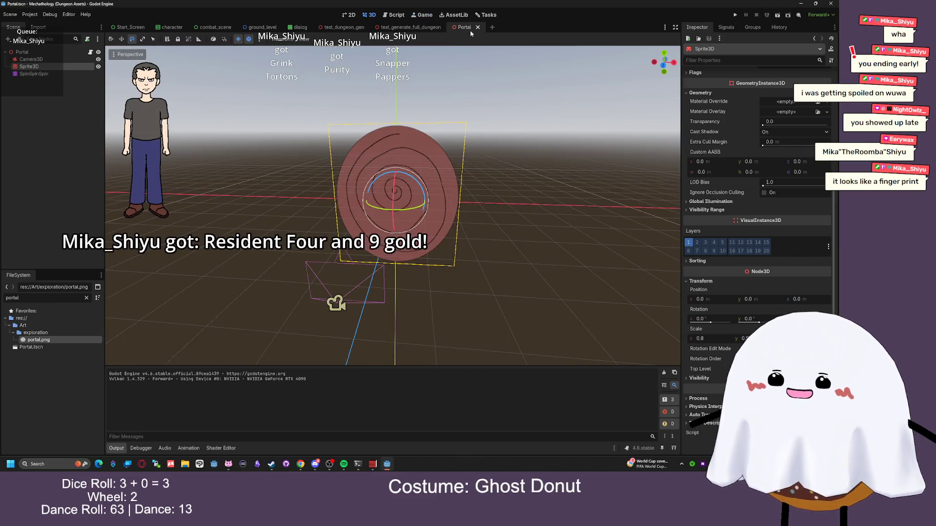
key(ctrl+shift+Tab)
click(778, 14)
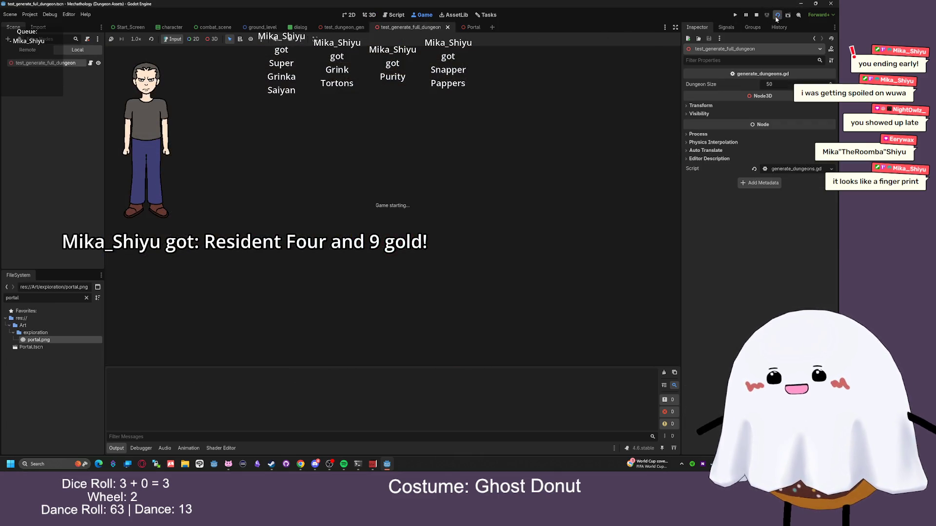
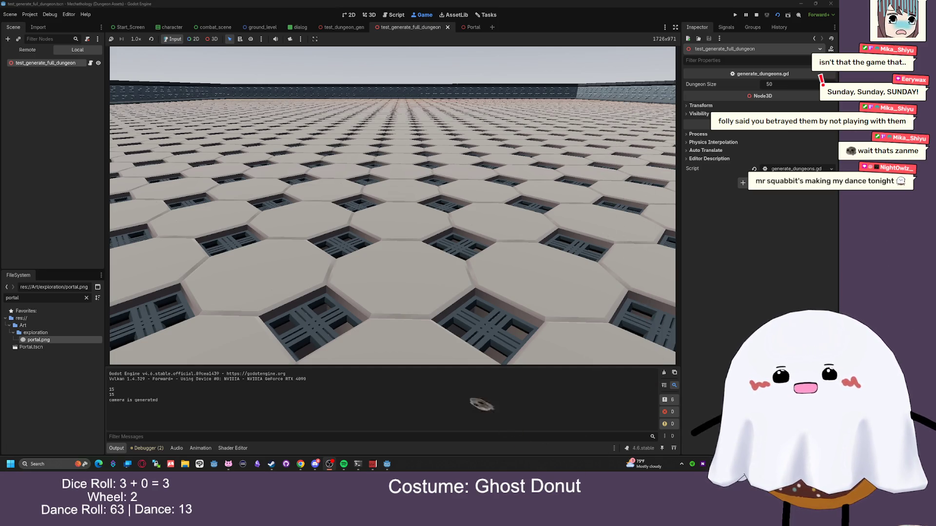
Switch from the running Godot dungeon scene to the Chrome window showing Twitch
key(alt+Tab)
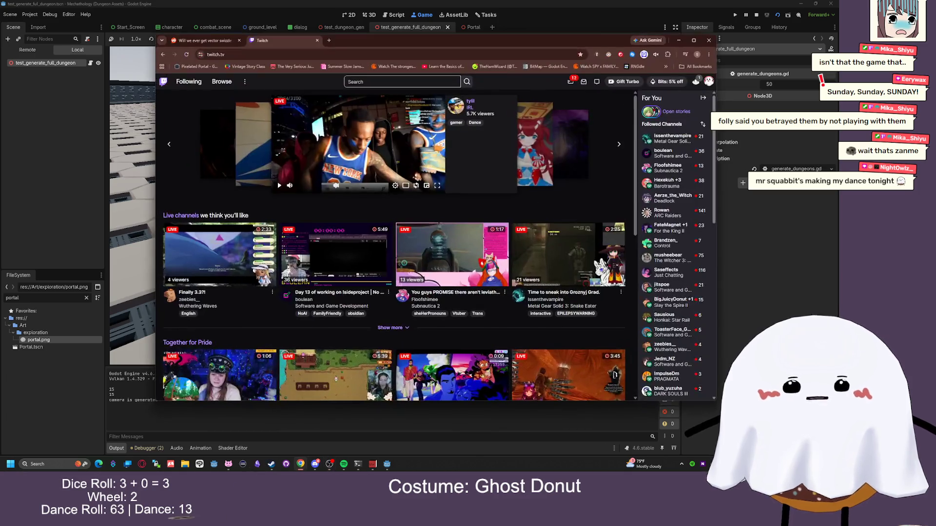
Reload Twitch and expand Followed Channels twice to list every followed channel, including offline ones
click(187, 54)
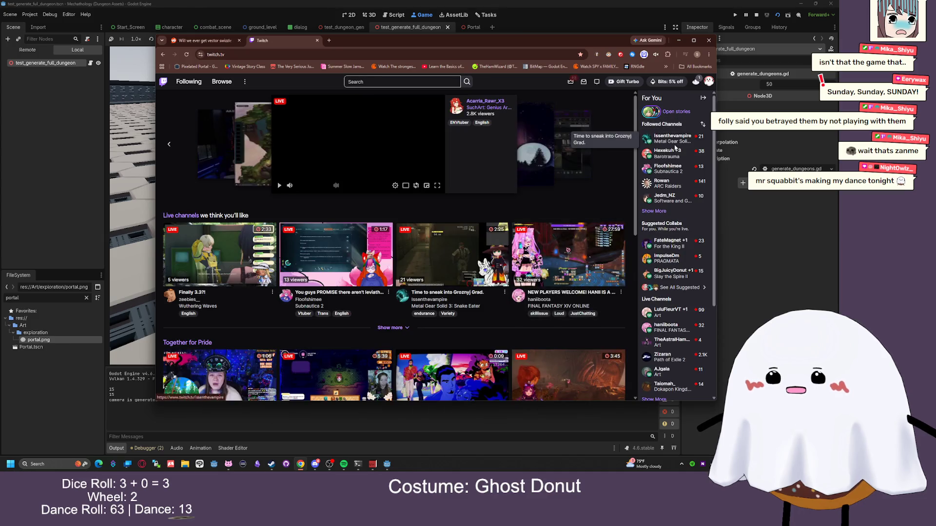
click(654, 211)
scroll(663, 219, down, 1)
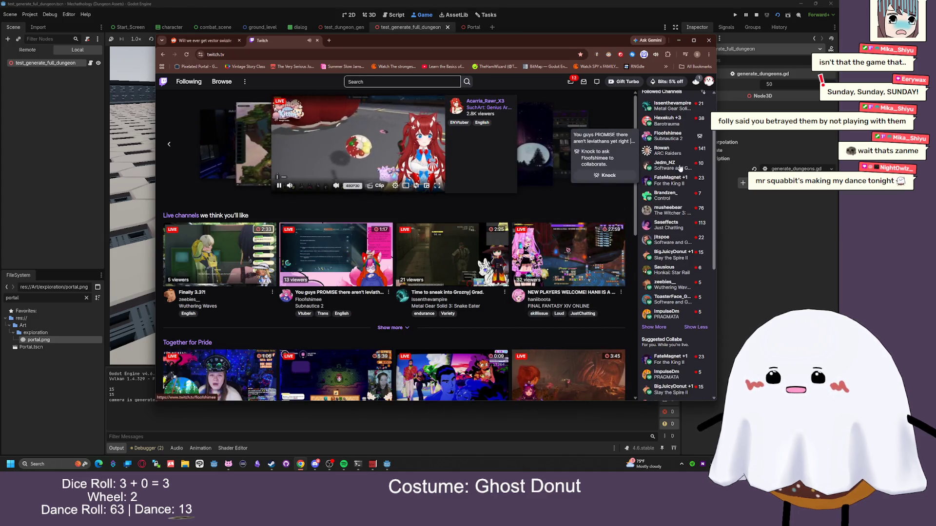
click(654, 326)
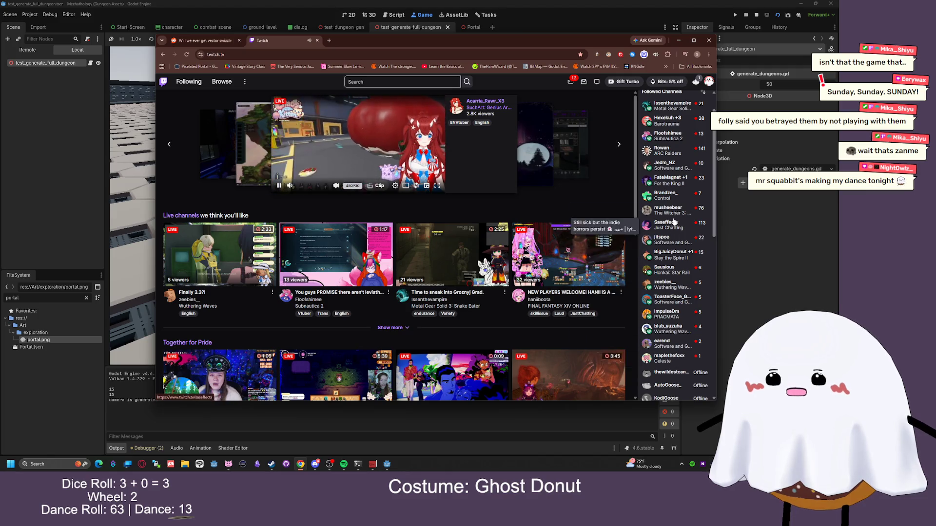
scroll(670, 156, up, 1)
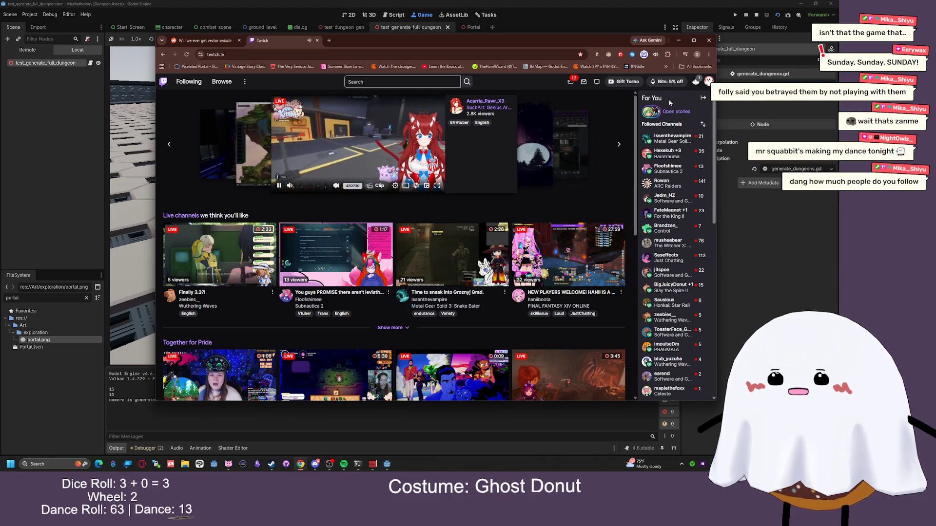
scroll(675, 164, down, 2)
scroll(675, 165, down, 1)
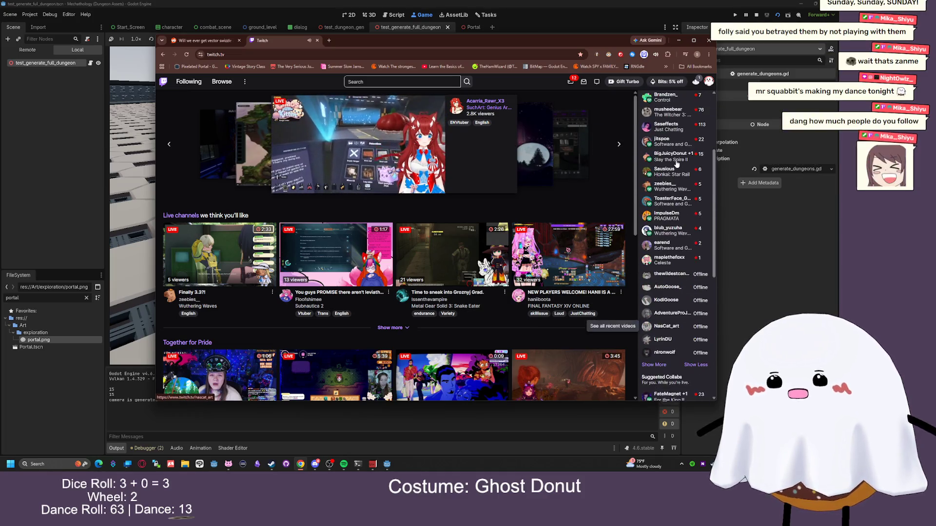
scroll(675, 195, up, 3)
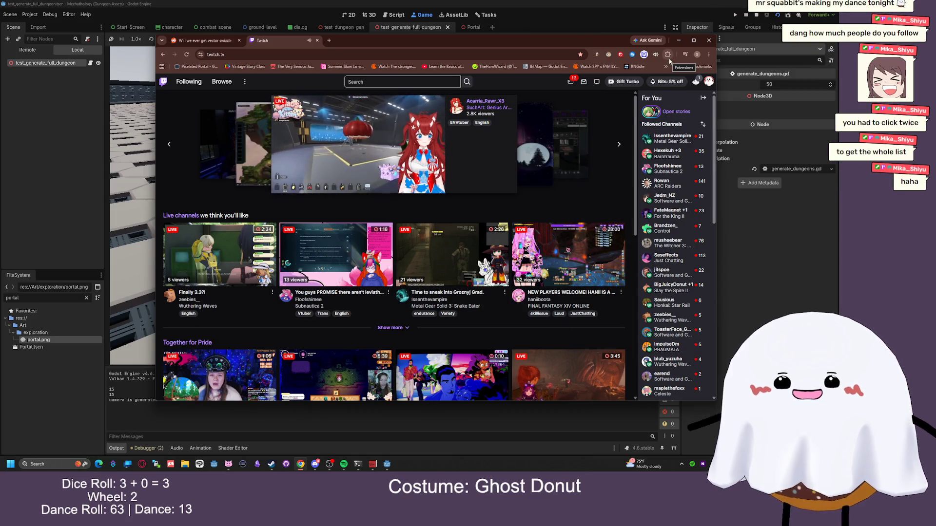
drag(576, 47, 580, 52)
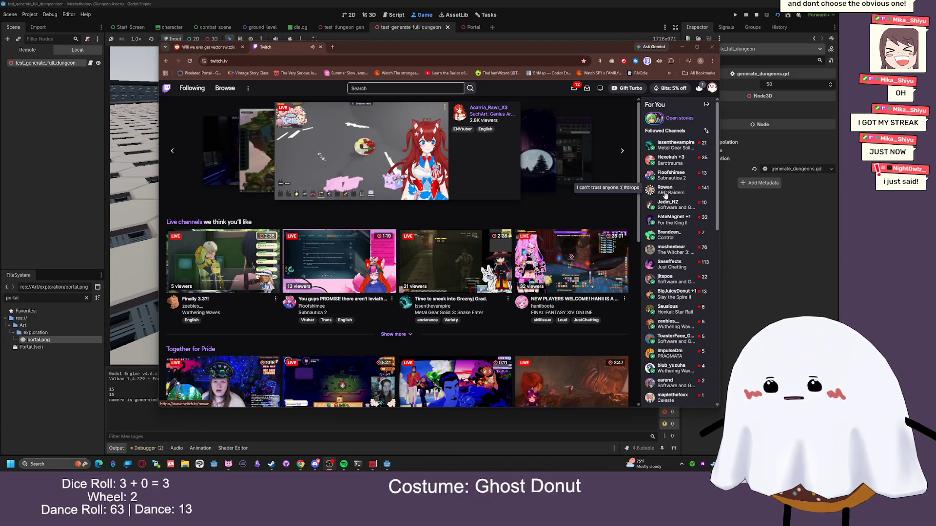
scroll(679, 272, down, 1)
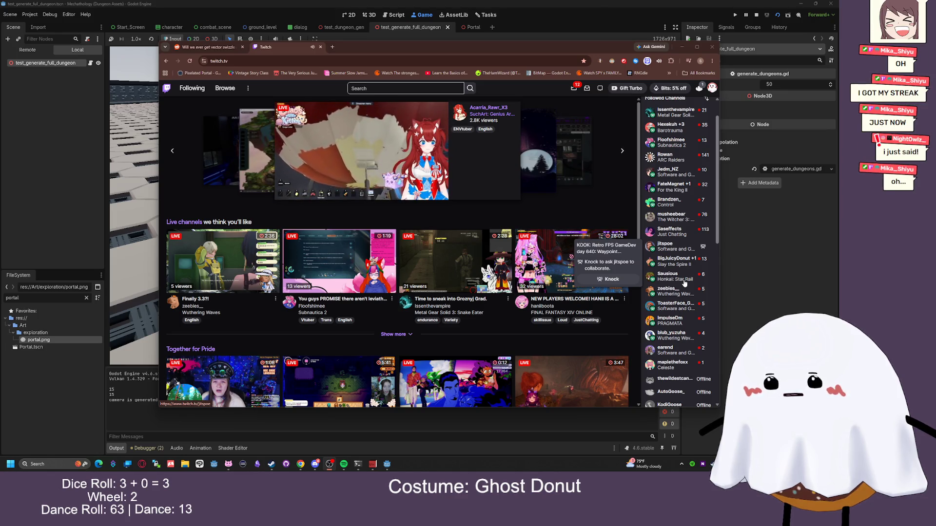
scroll(685, 283, up, 1)
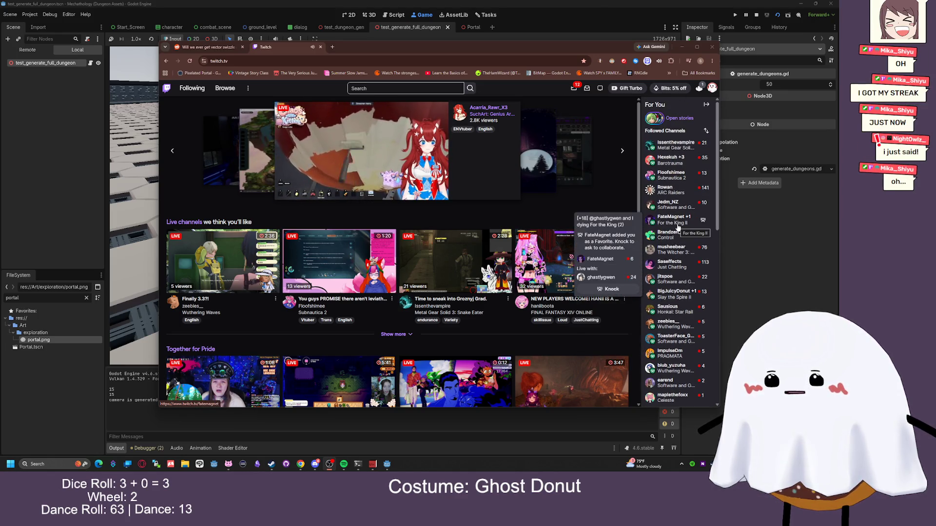